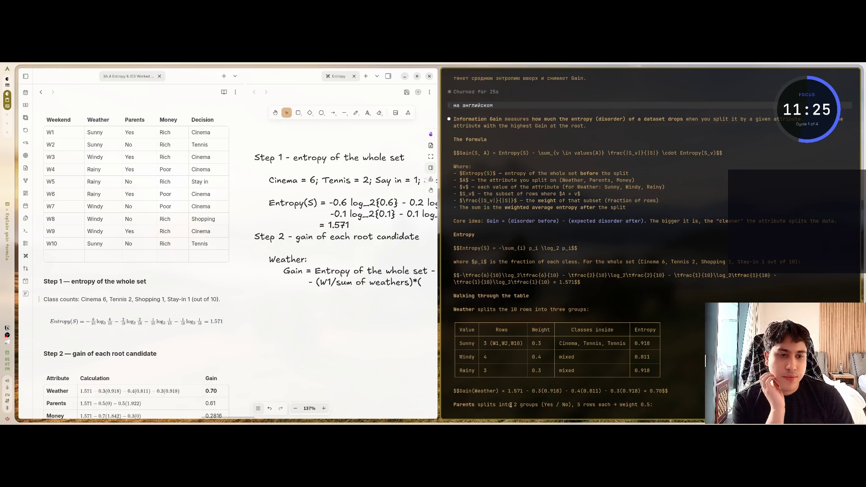
# - Ask Claude Code to explain how the subset entropies (0.918) and (0.811) are calculated
pyautogui.scroll(-3, 99, 303)
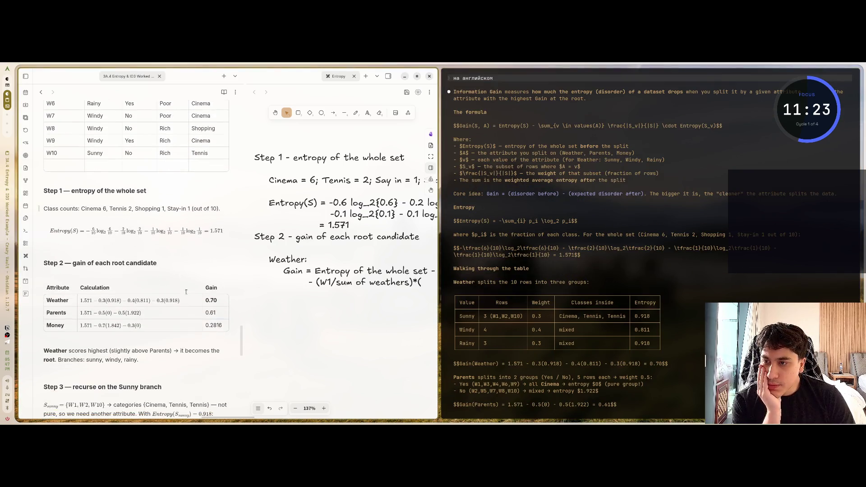
pyautogui.scroll(4, 108, 300)
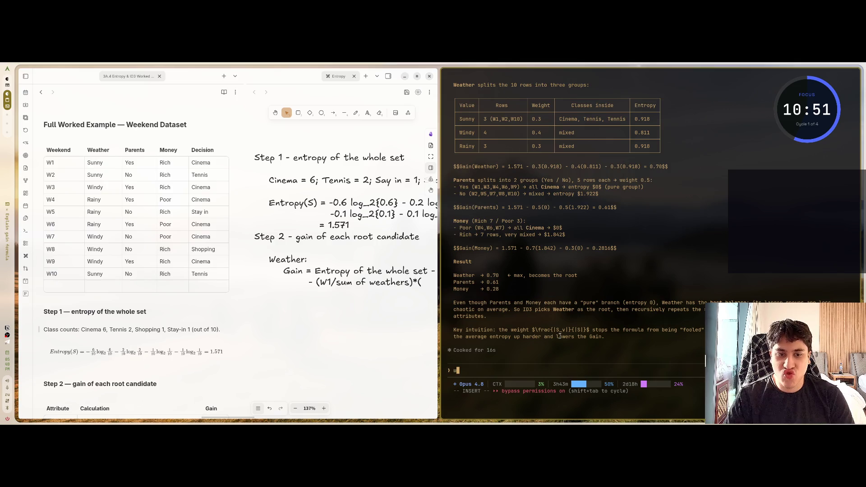
pyautogui.write('exp')
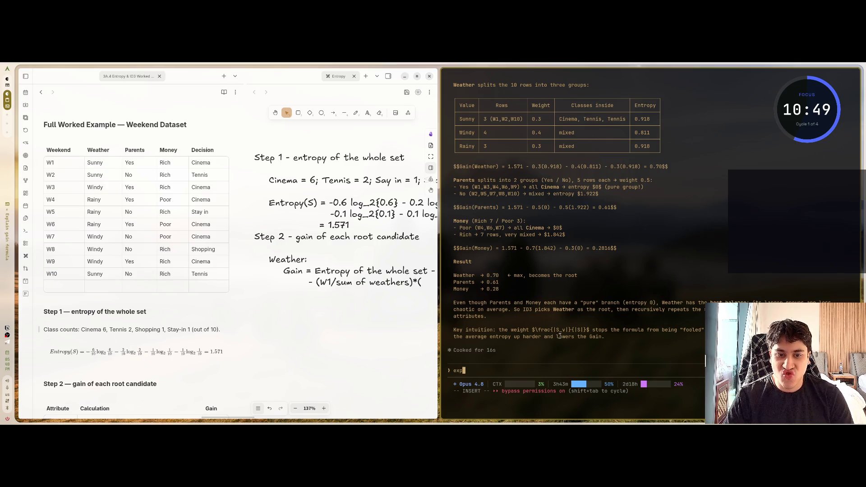
pyautogui.write('lain how we get')
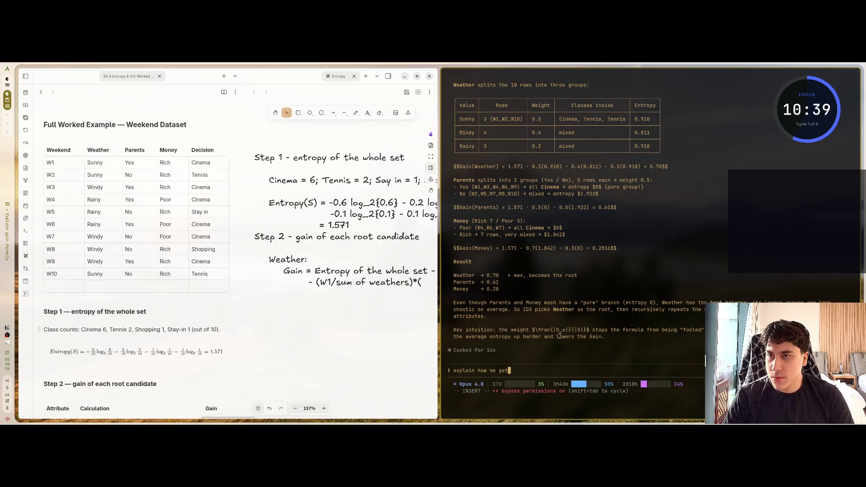
pyautogui.click(221, 329)
pyautogui.scroll(-2, 221, 329)
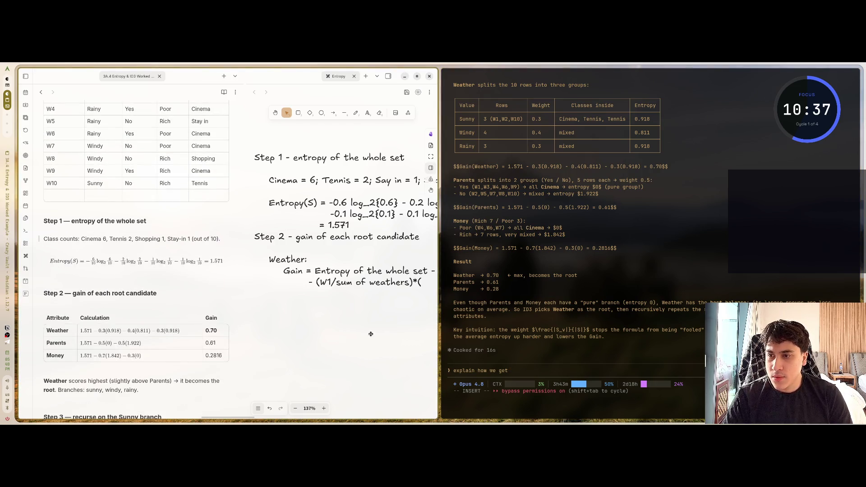
pyautogui.click(523, 371)
pyautogui.write('(')
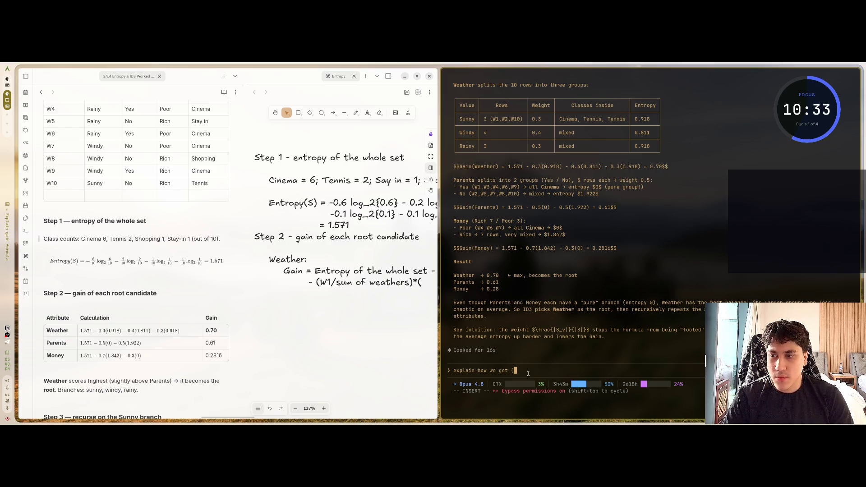
pyautogui.write('0.918')
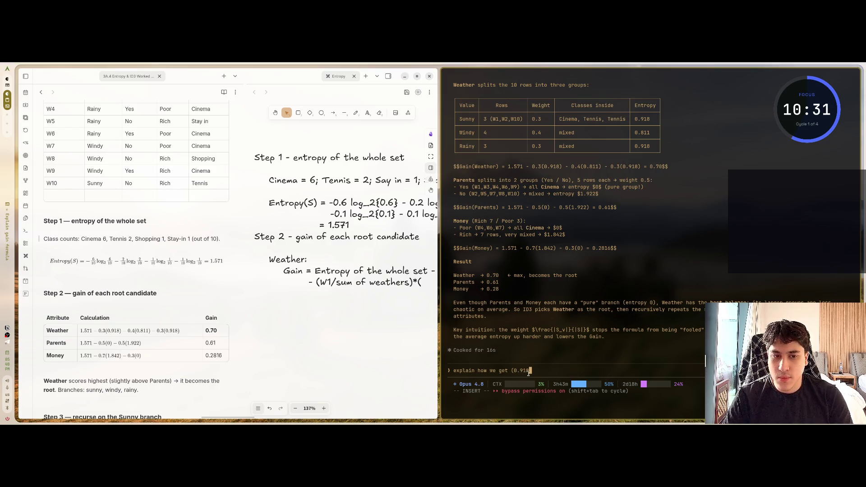
pyautogui.write(') and (0.89')
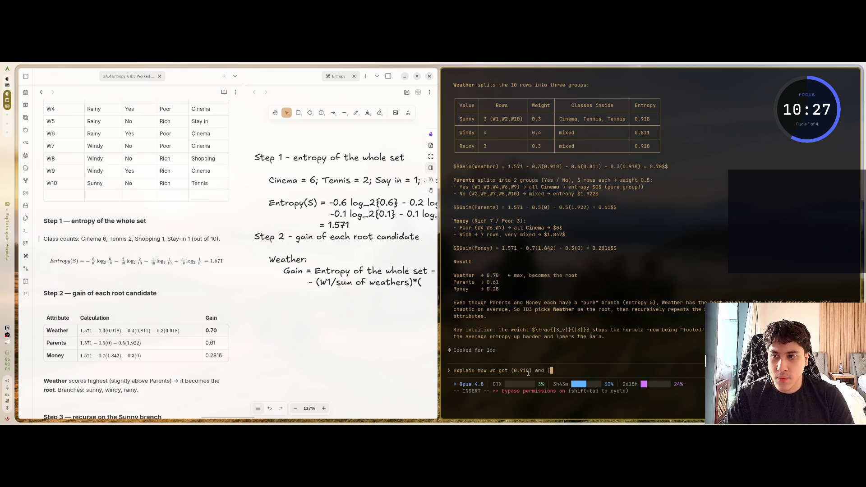
pyautogui.write('1)')
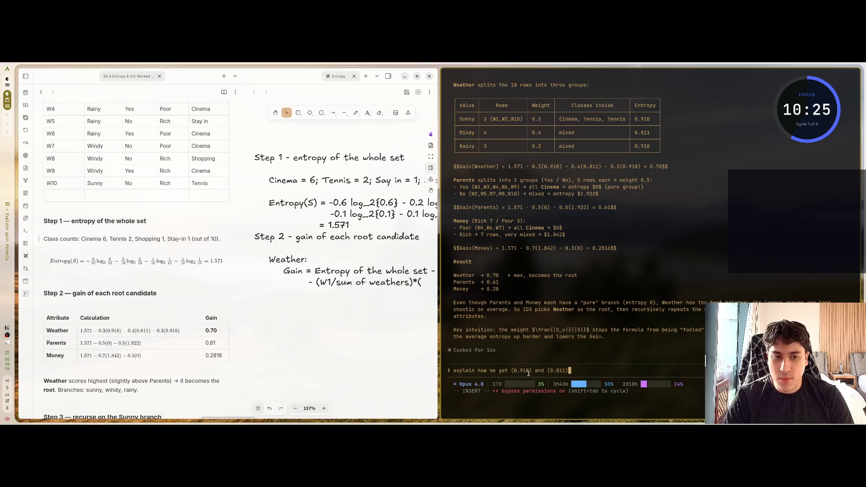
pyautogui.write('. how to ca')
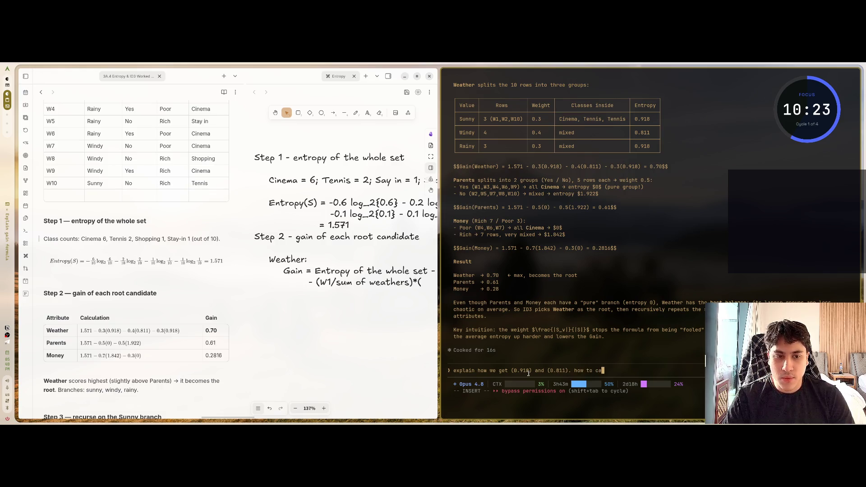
pyautogui.write('lculate ')
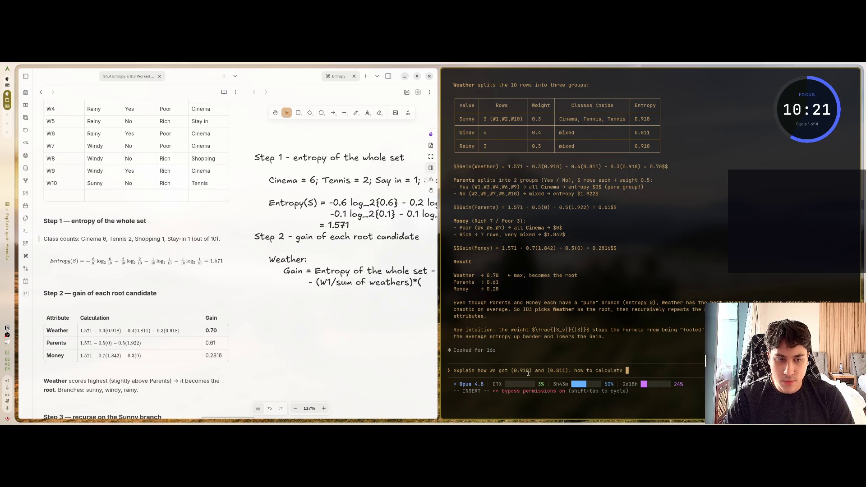
pyautogui.write('them?')
pyautogui.press('Return')
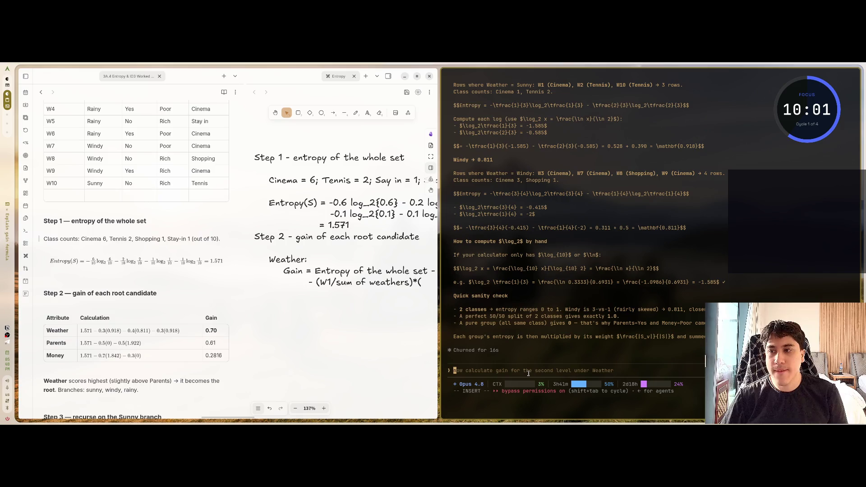
# - Read Claude Code's derivation, reopen the handwritten Weather gain formula for editing, and widen the notes window
pyautogui.scroll(9, 476, 248)
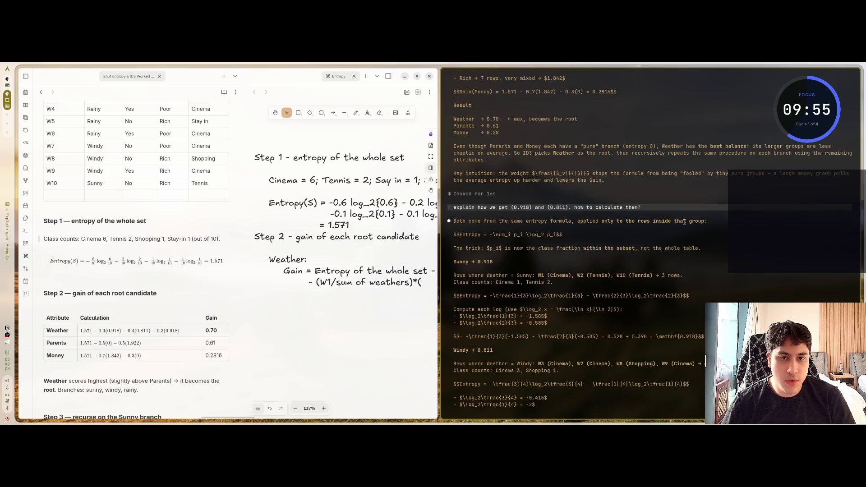
pyautogui.scroll(3, 164, 282)
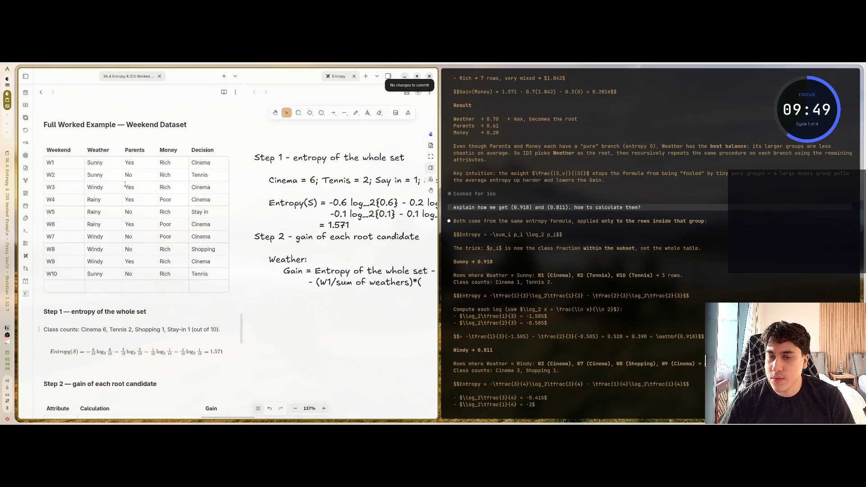
pyautogui.click(421, 283)
pyautogui.doubleClick(420, 283)
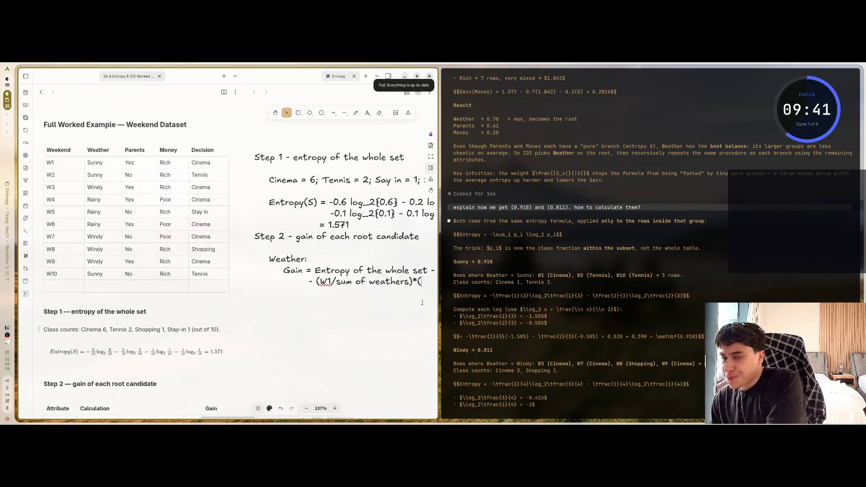
pyautogui.moveTo(427, 256); pyautogui.dragTo(659, 254)
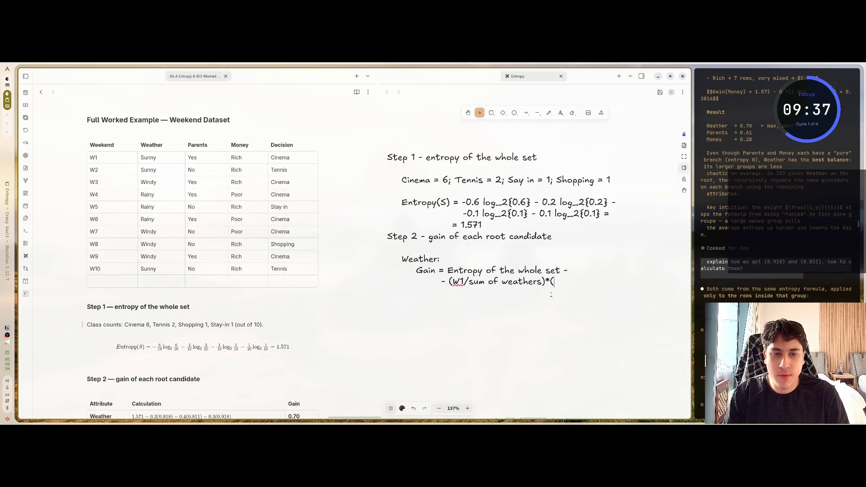
# - Begin the 'entropy of' factor and change the weight numerator from W1 to #Sunny
pyautogui.write('entropy')
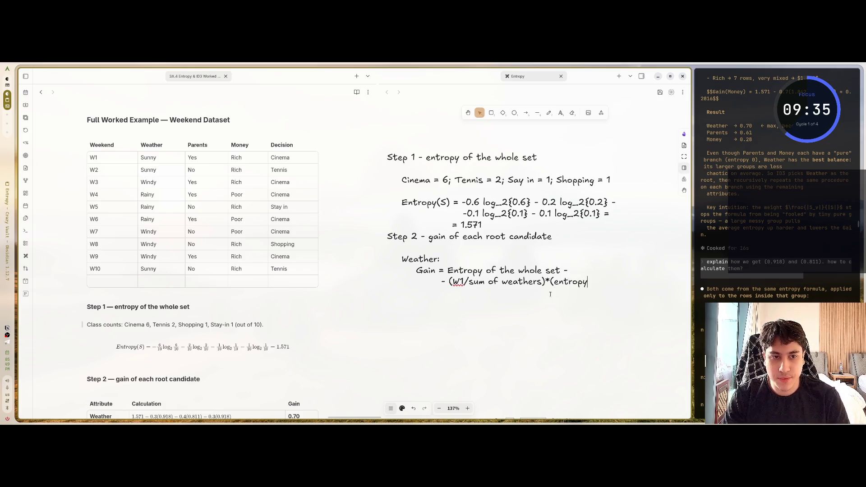
pyautogui.write(' of Sunn')
pyautogui.press('BackSpace')
pyautogui.press('BackSpace')
pyautogui.press('BackSpace')
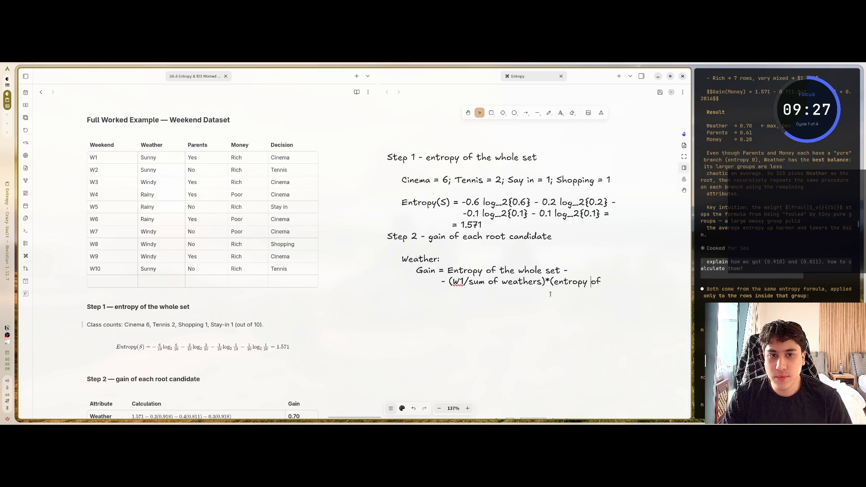
pyautogui.press('Left')
pyautogui.press('Left')
pyautogui.press('Left')
pyautogui.press('BackSpace')
pyautogui.press('BackSpace')
pyautogui.write('Sunny')
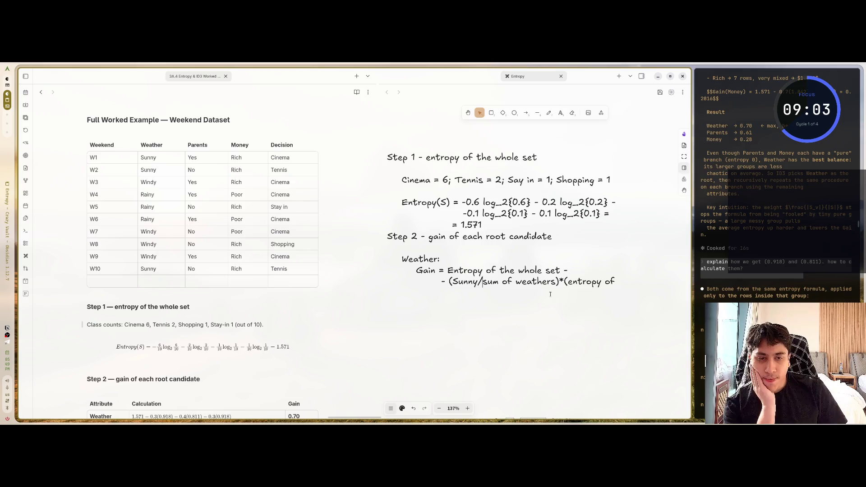
pyautogui.write('#')
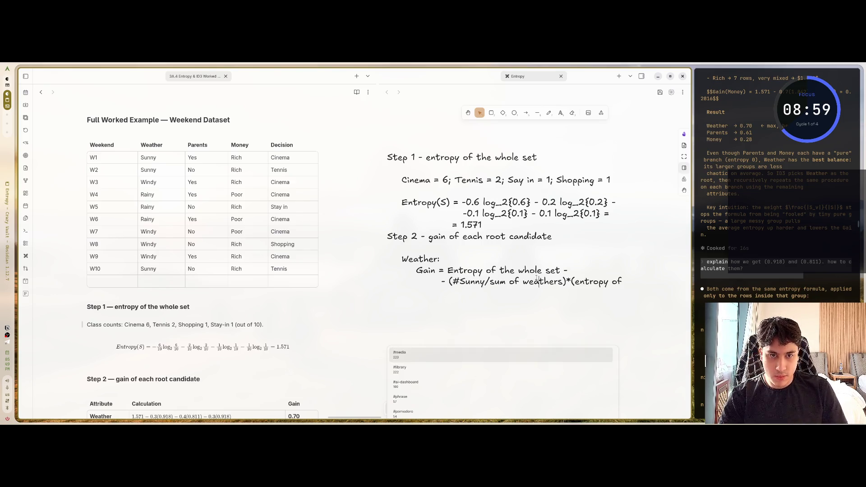
pyautogui.click(435, 322)
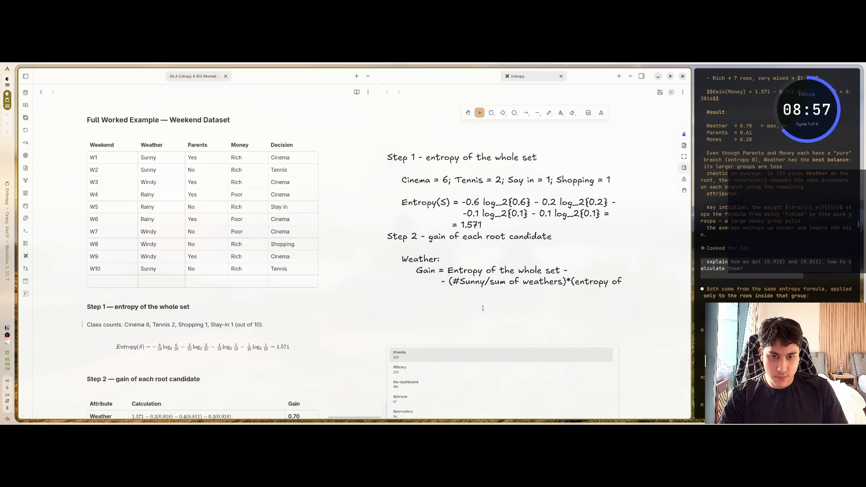
pyautogui.press('Escape')
# - Keep 'sum of weathers' as the denominator and close the term with '(entropy of sunny)'
pyautogui.doubleClick(605, 281)
pyautogui.click(618, 289)
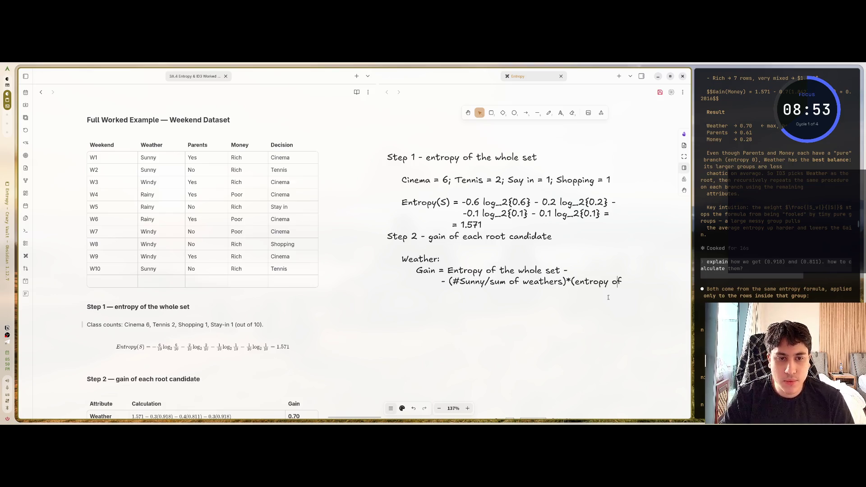
pyautogui.press('Left')
pyautogui.press('Left')
pyautogui.press('Left')
pyautogui.press('BackSpace')
pyautogui.press('BackSpace')
pyautogui.press('BackSpace')
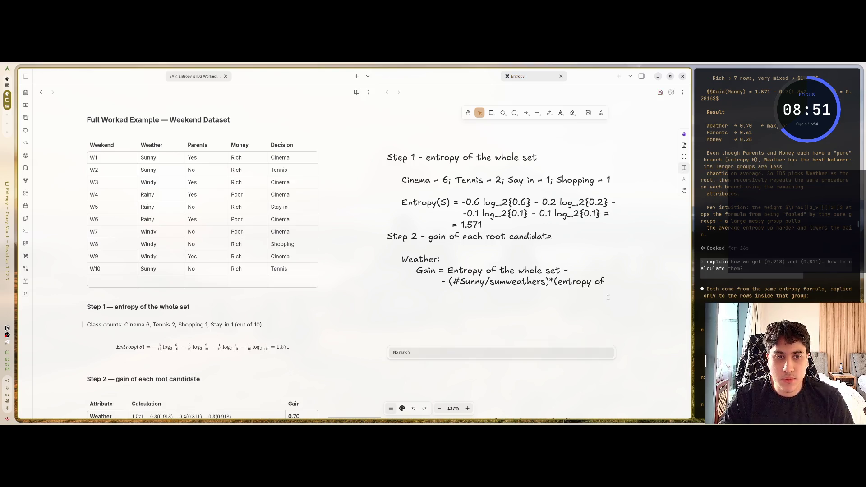
pyautogui.write('#')
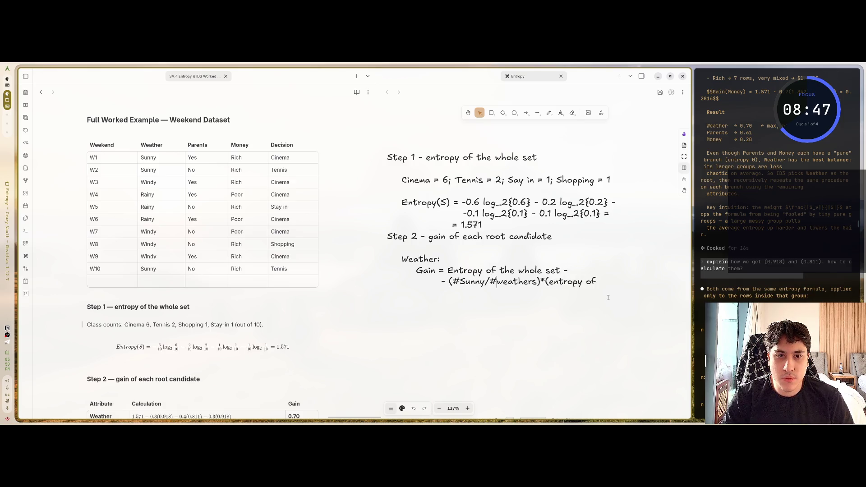
pyautogui.press('BackSpace')
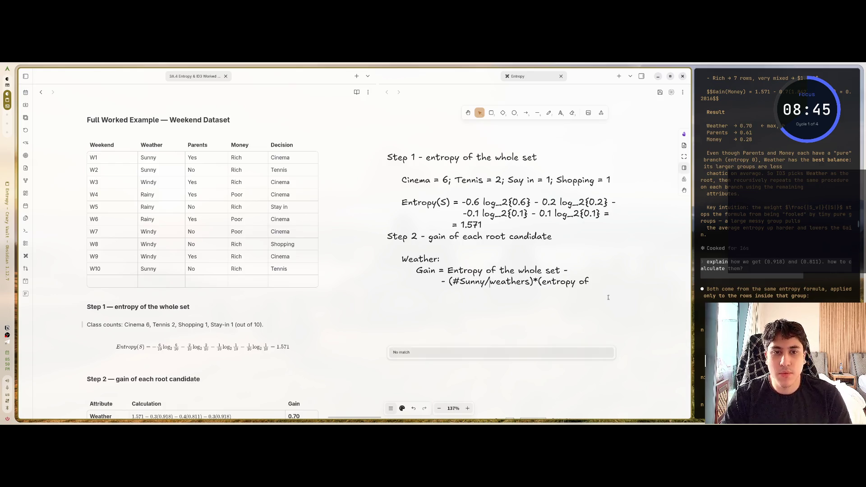
pyautogui.write('sum of')
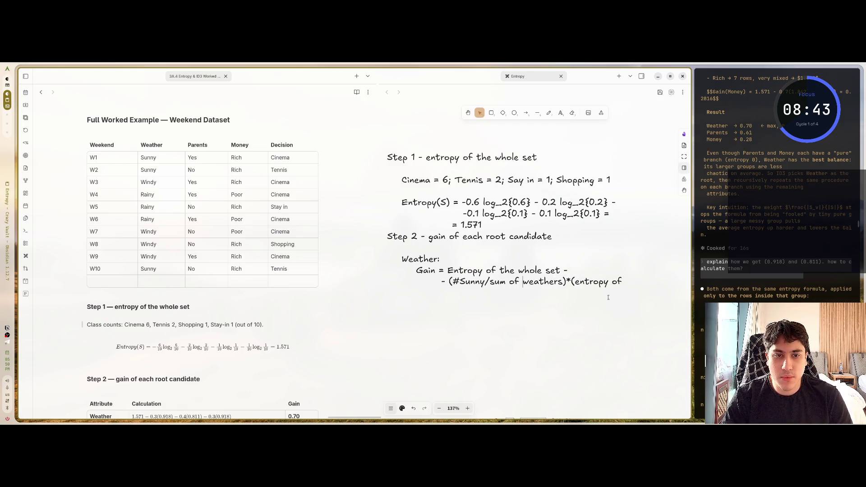
pyautogui.press('End')
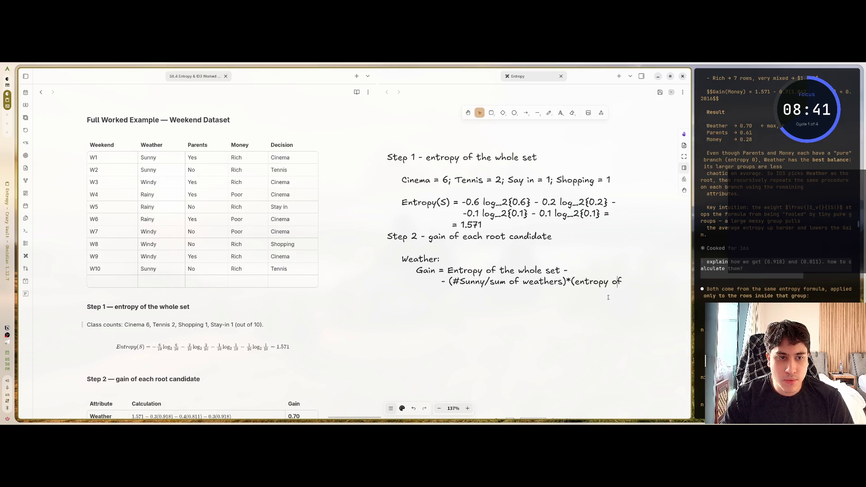
pyautogui.write('sunny)')
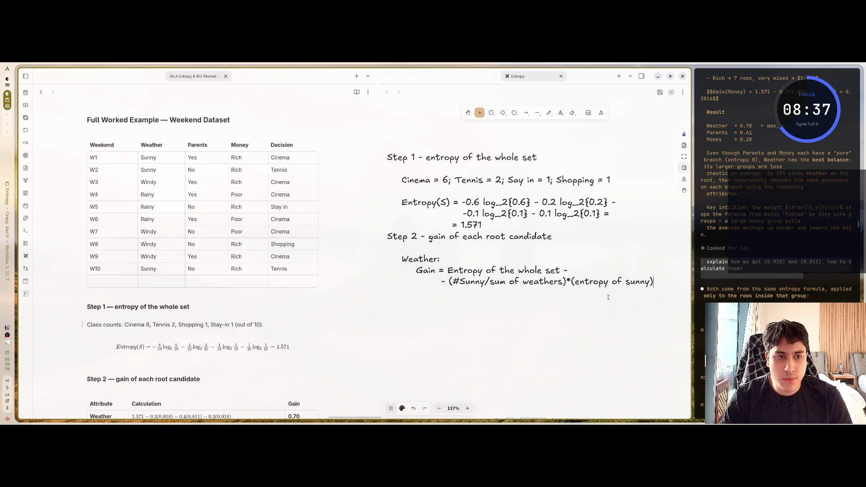
pyautogui.press('Return')
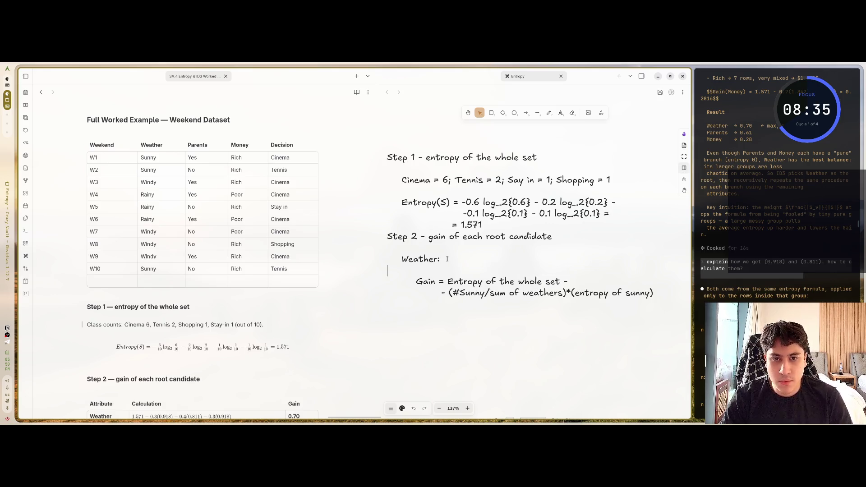
# - Write the sunny counts 'Cinema = 1, Tennis = 2;' on a new indented line under Weather
pyautogui.press('Tab')
pyautogui.write('Entropy of sunyy')
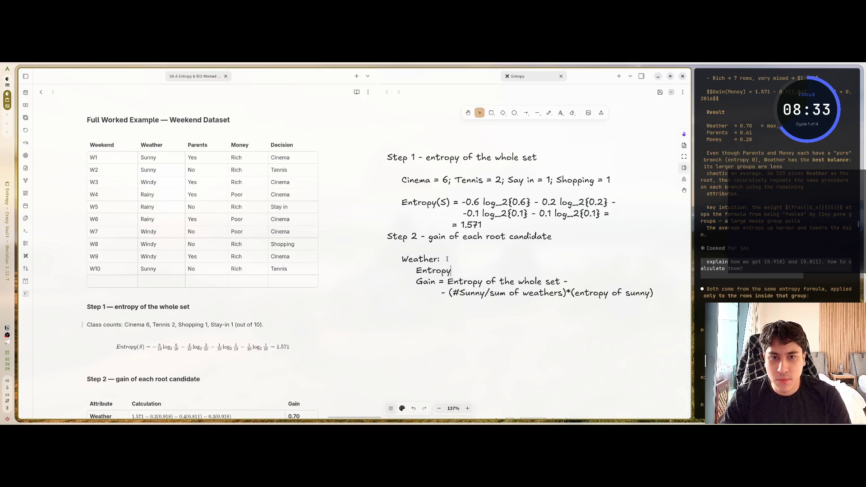
pyautogui.press('BackSpace')
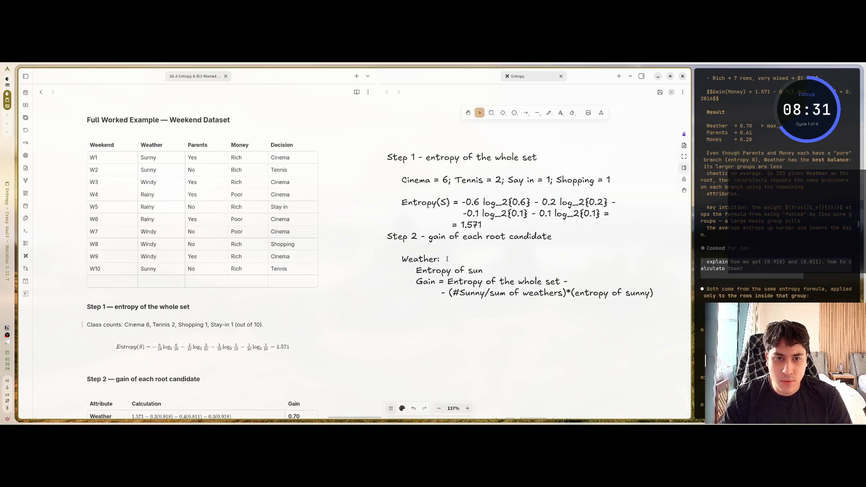
pyautogui.write('ny =')
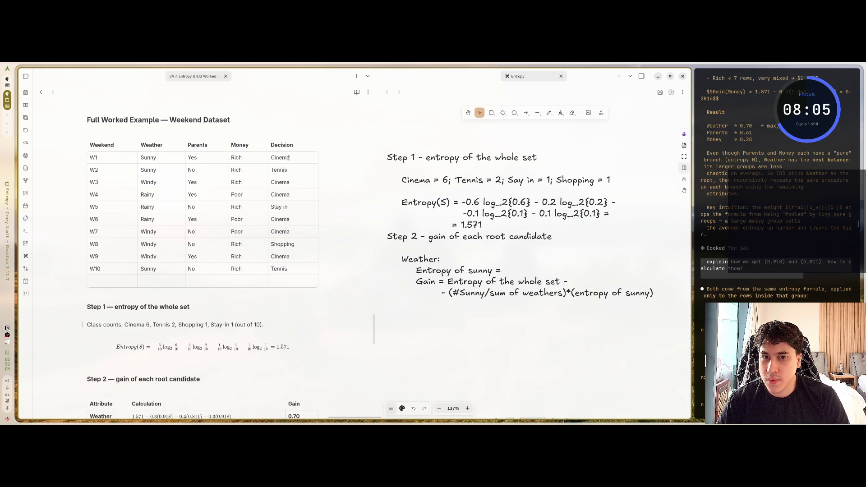
pyautogui.press('BackSpace')
pyautogui.press('BackSpace')
pyautogui.press('BackSpace')
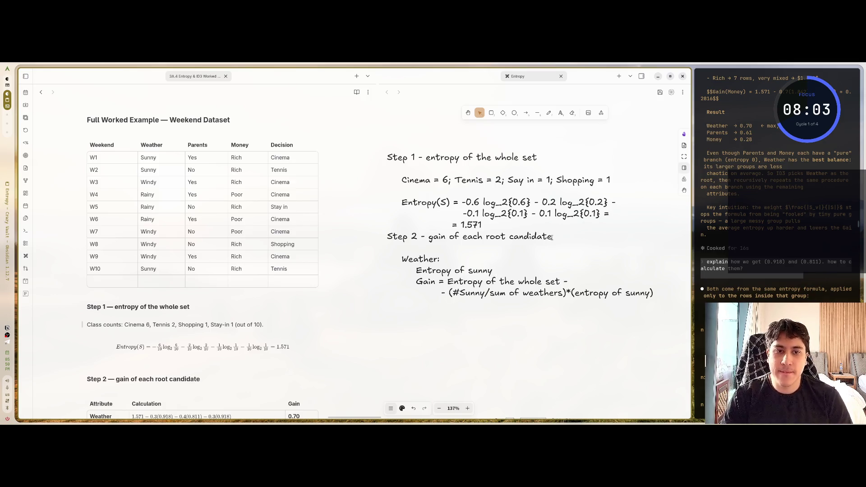
pyautogui.write(': Cinema')
pyautogui.press('BackSpace')
pyautogui.press('BackSpace')
pyautogui.press('BackSpace')
pyautogui.write('inema =')
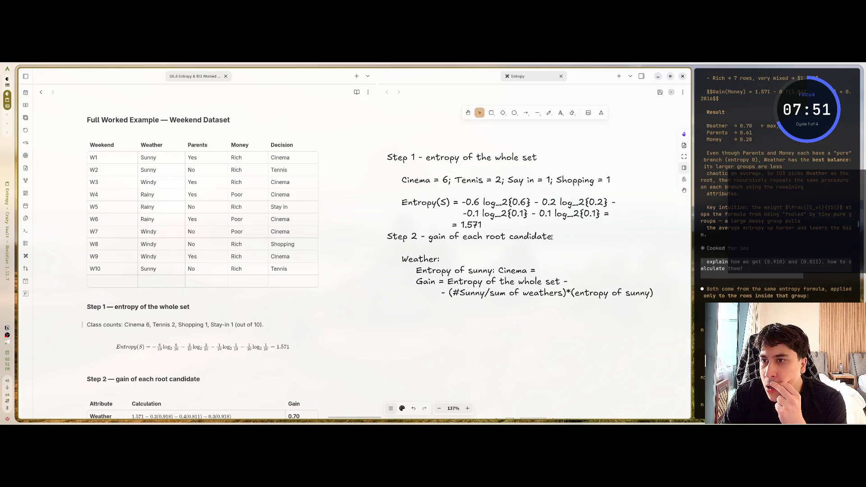
pyautogui.write('1,')
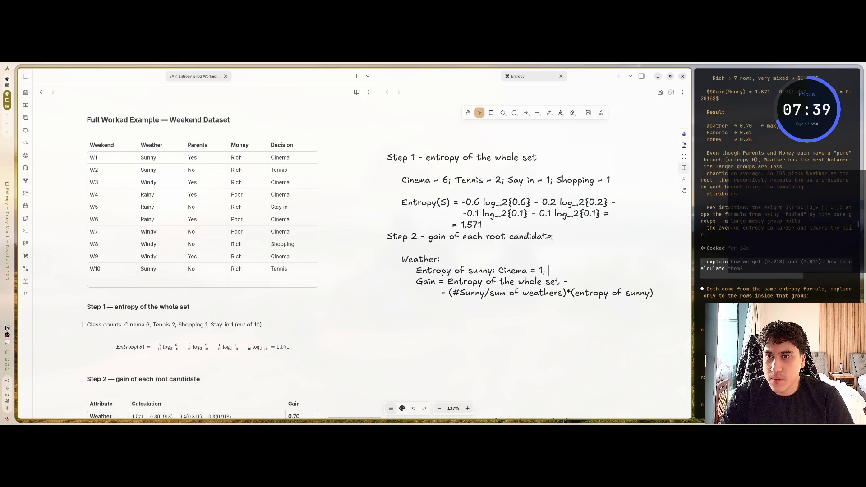
pyautogui.write('Tennis')
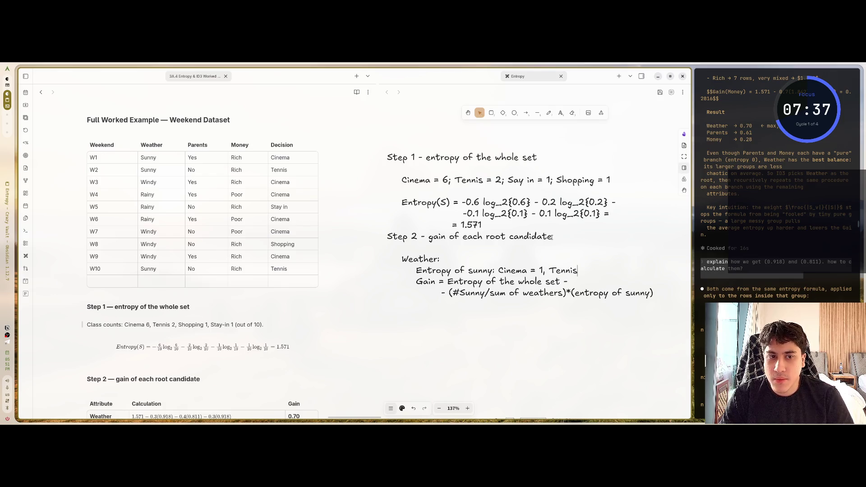
pyautogui.write(' =')
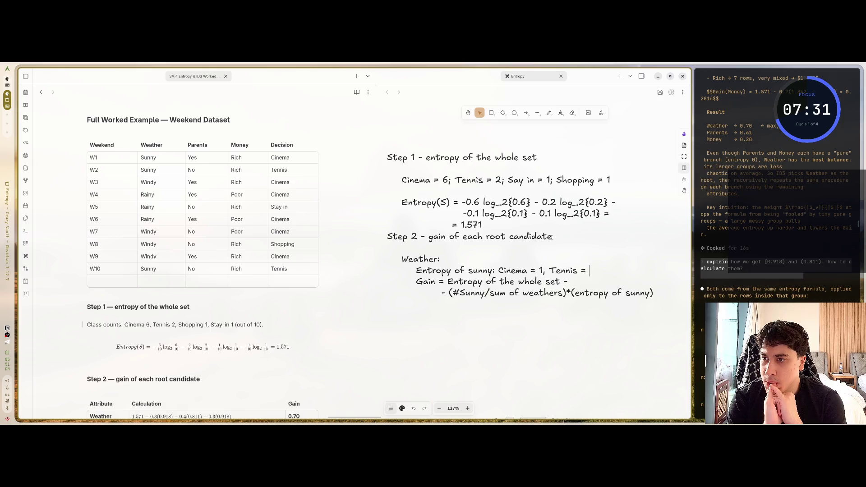
pyautogui.write('2; Stai')
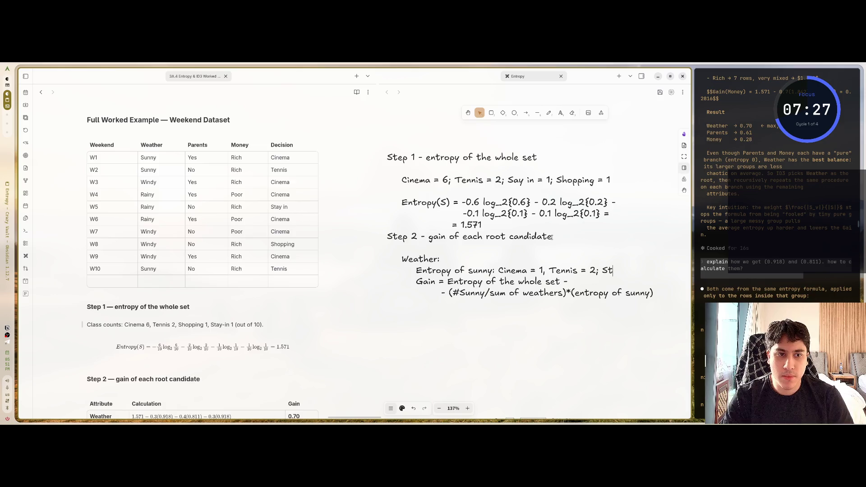
pyautogui.write('y in')
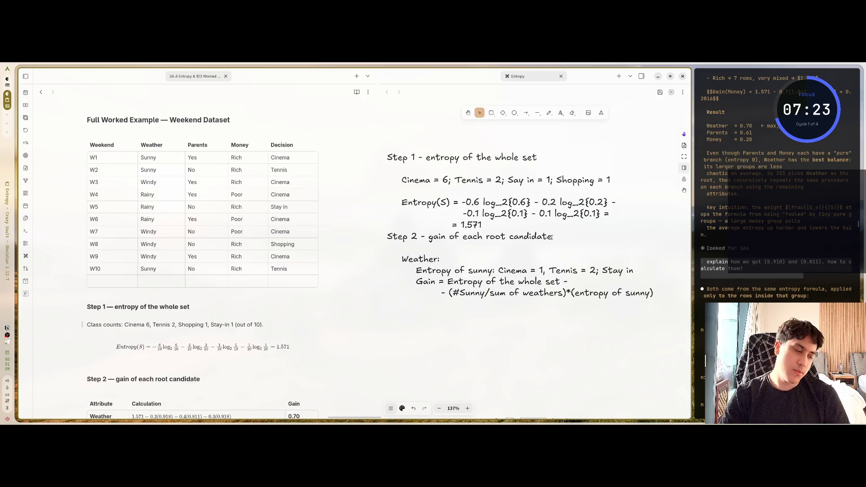
pyautogui.press('BackSpace')
pyautogui.press('BackSpace')
pyautogui.press('BackSpace')
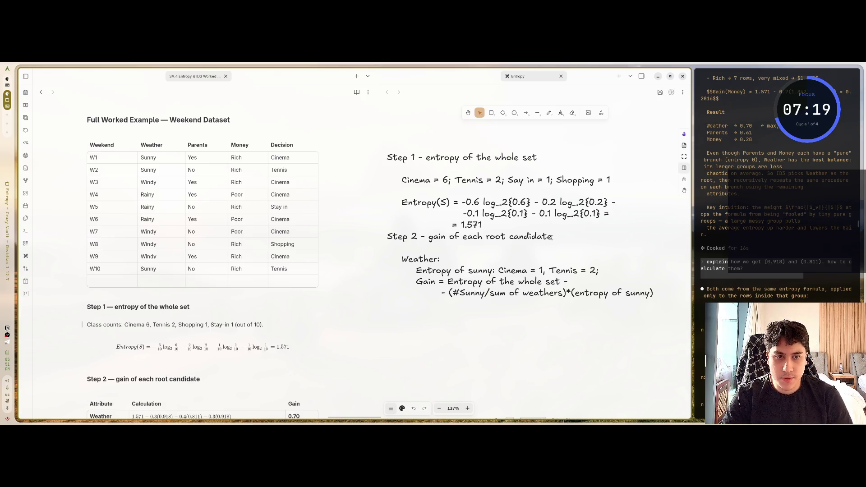
# - Relabel the counts line as 'Sunny:' and add an 'Entropy of sunny =' line below it
pyautogui.press('Return')
pyautogui.press('Tab')
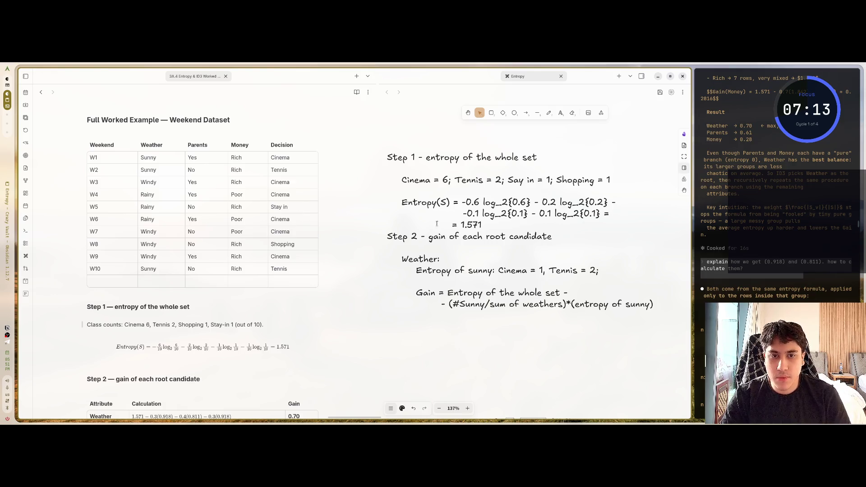
pyautogui.moveTo(469, 270); pyautogui.dragTo(416, 271)
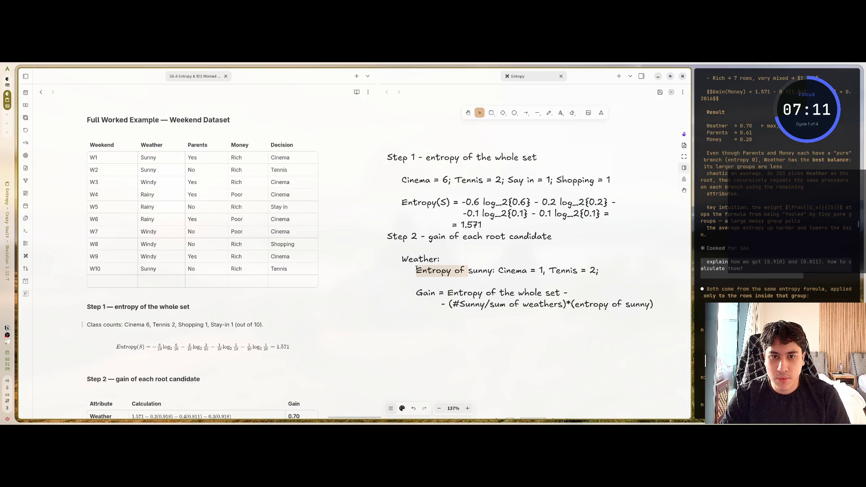
pyautogui.press('BackSpace')
pyautogui.press('Delete')
pyautogui.write('S')
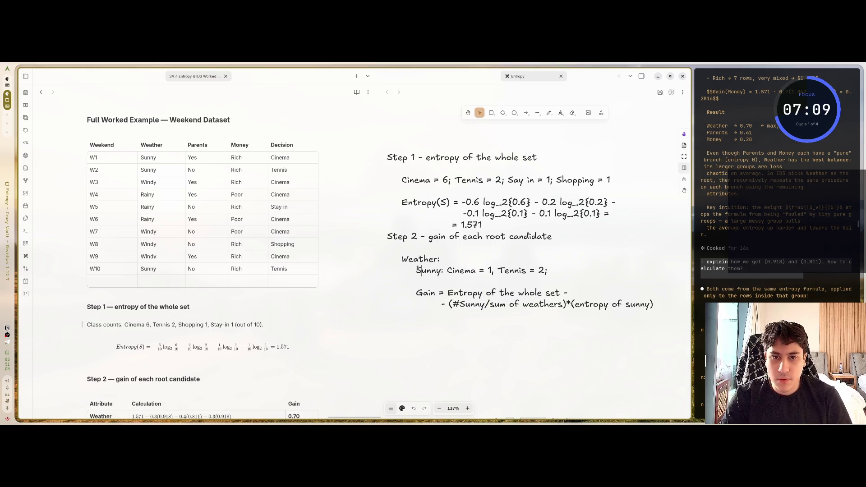
pyautogui.click(424, 277)
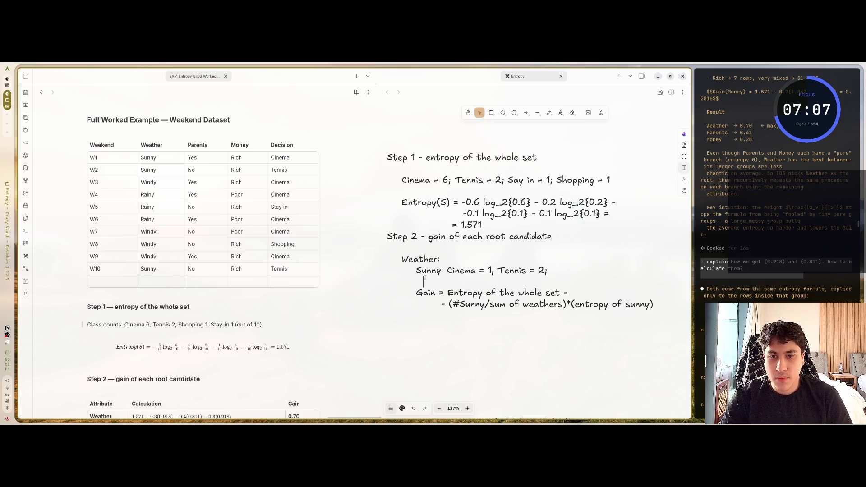
pyautogui.write('Entro')
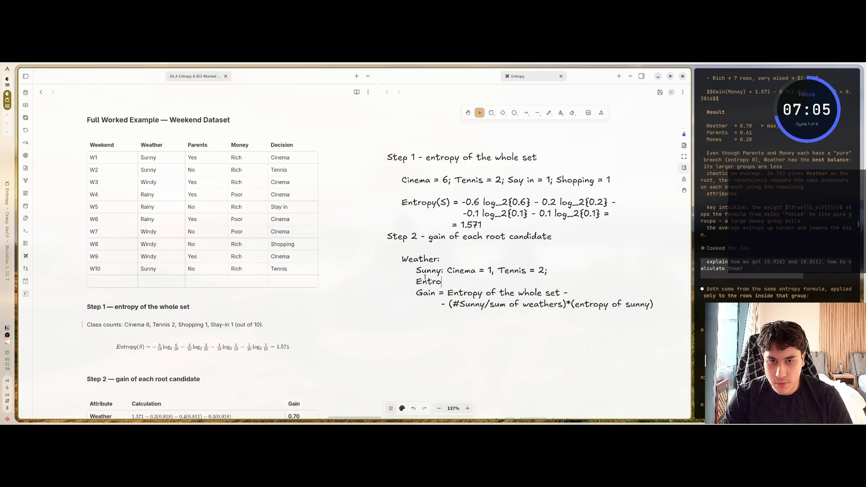
pyautogui.write('py of sunny =')
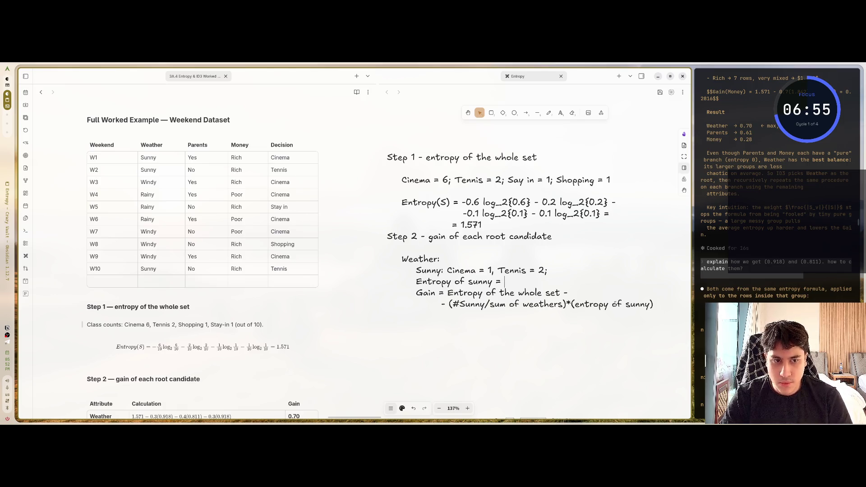
pyautogui.click(654, 304)
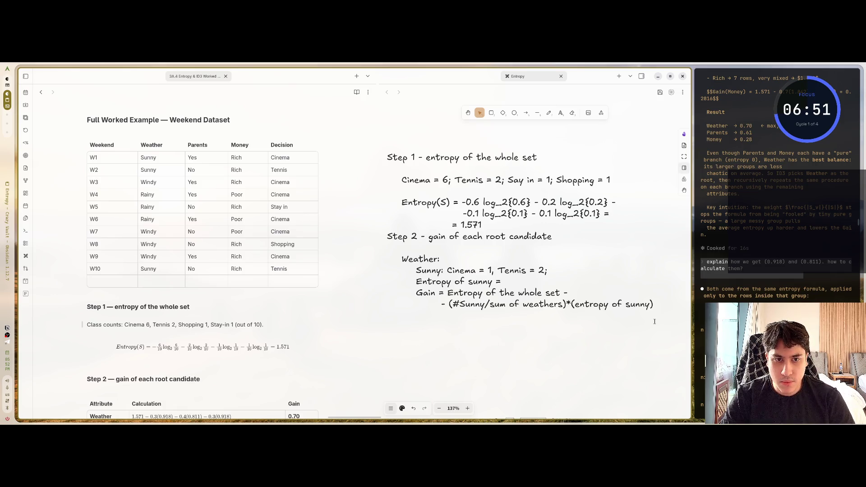
# - Extend the Gain formula with '- (#Windy/sum of weathers)' and '- (#Rainy/sum of weathers)' terms
pyautogui.write(' -')
pyautogui.press('Return')
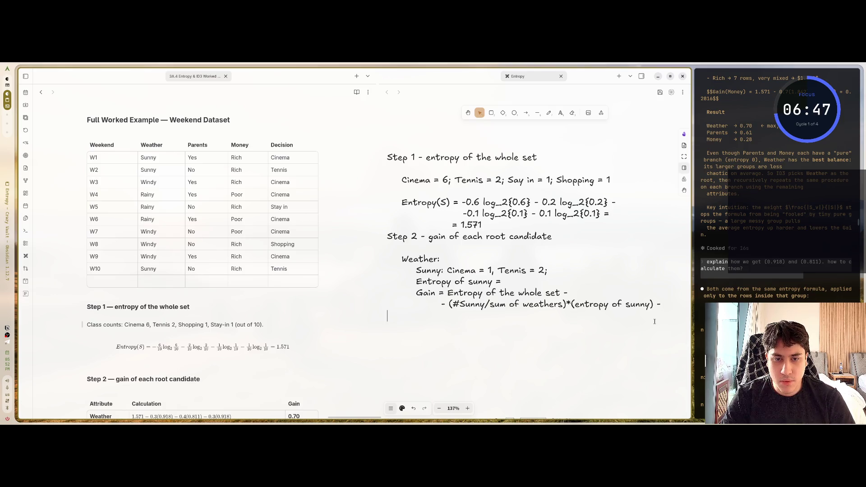
pyautogui.write('-')
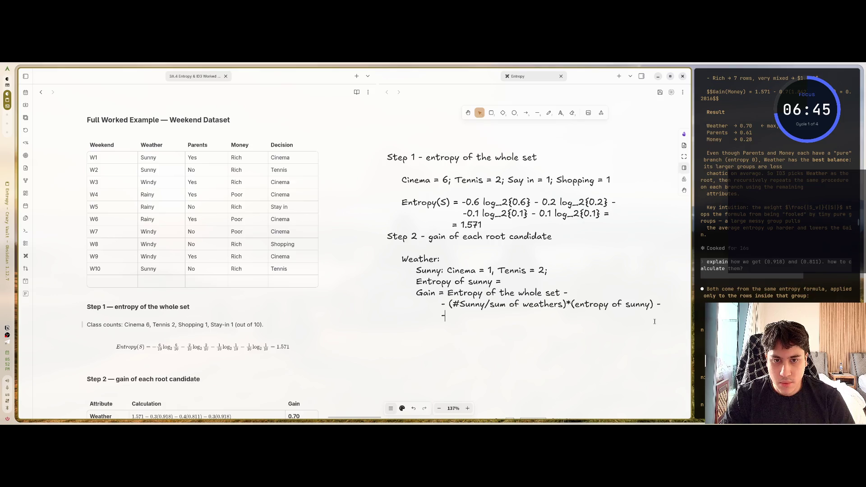
pyautogui.write(' (#')
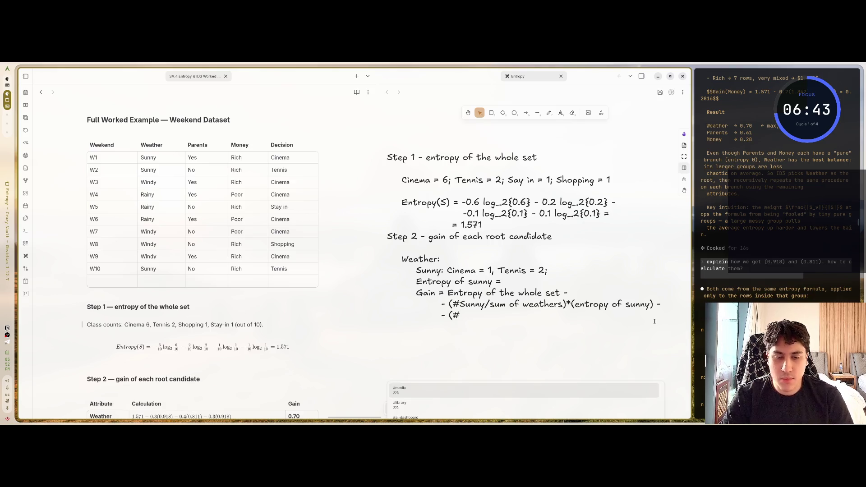
pyautogui.write('Windy/sum of w')
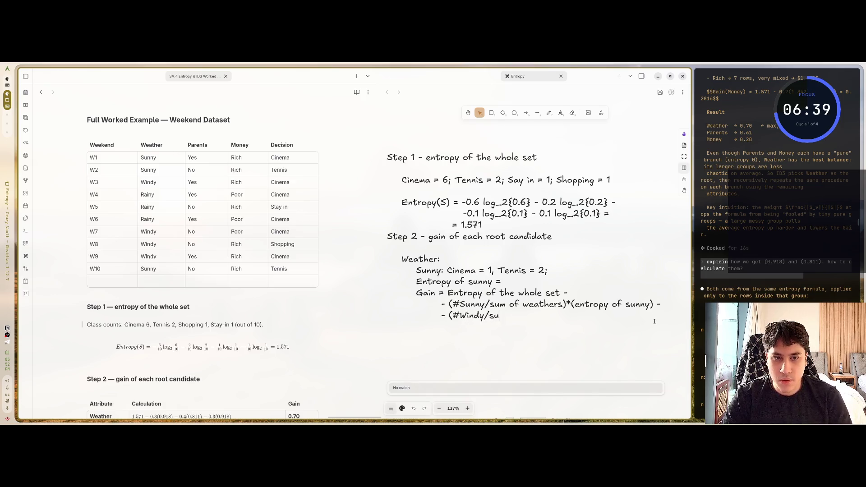
pyautogui.write('eathers')
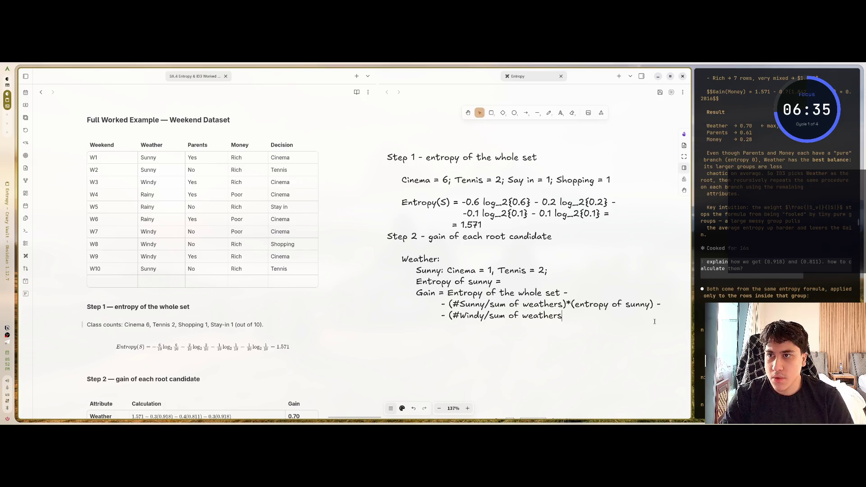
pyautogui.write(') *')
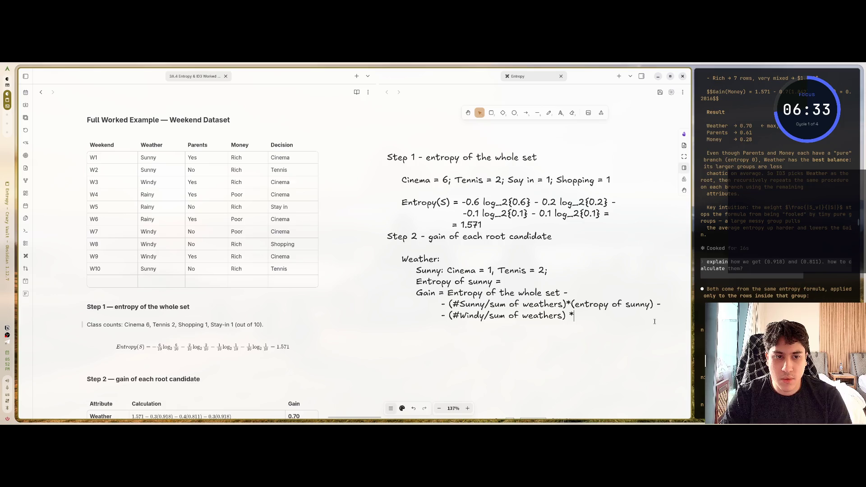
pyautogui.press('BackSpace')
pyautogui.press('BackSpace')
pyautogui.write('*(')
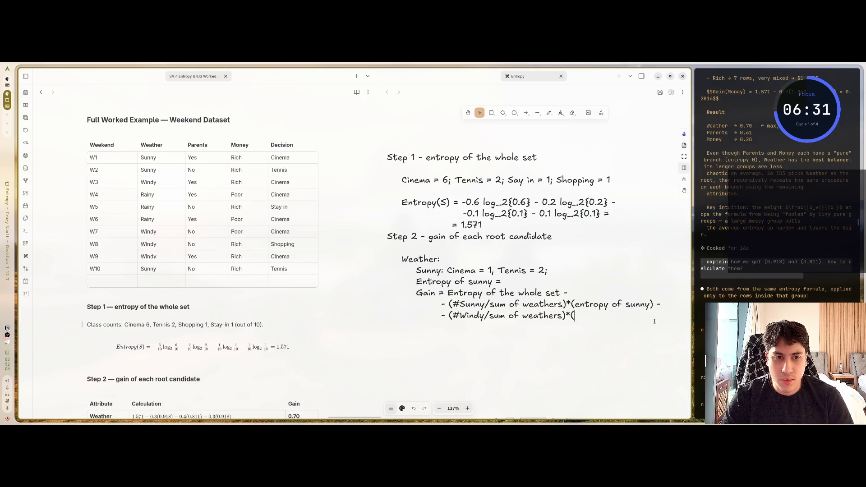
pyautogui.write('entropy of S')
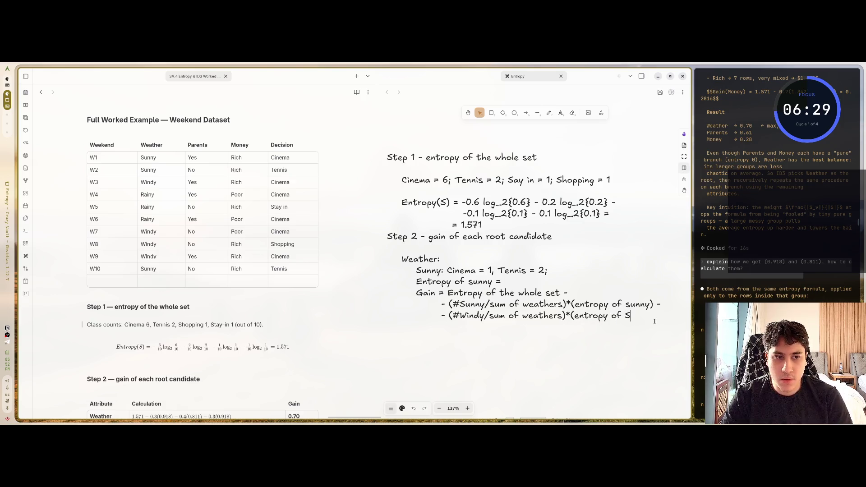
pyautogui.press('BackSpace')
pyautogui.write('sunny')
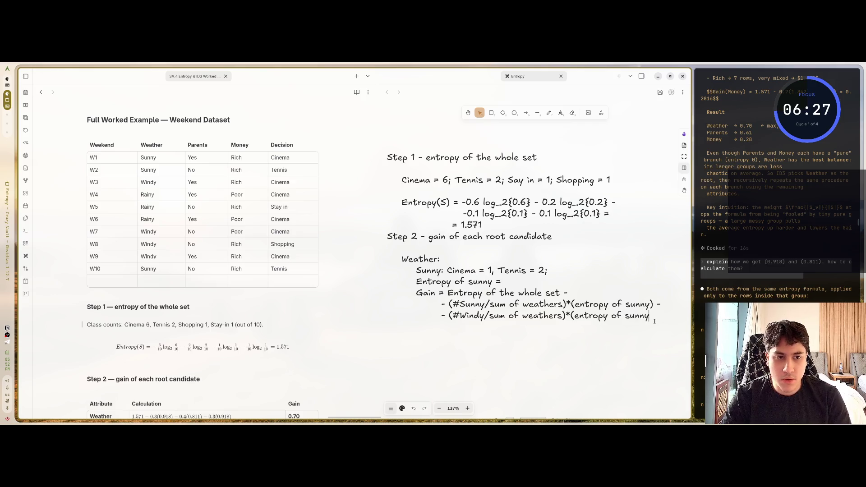
pyautogui.write(') -')
pyautogui.press('Return')
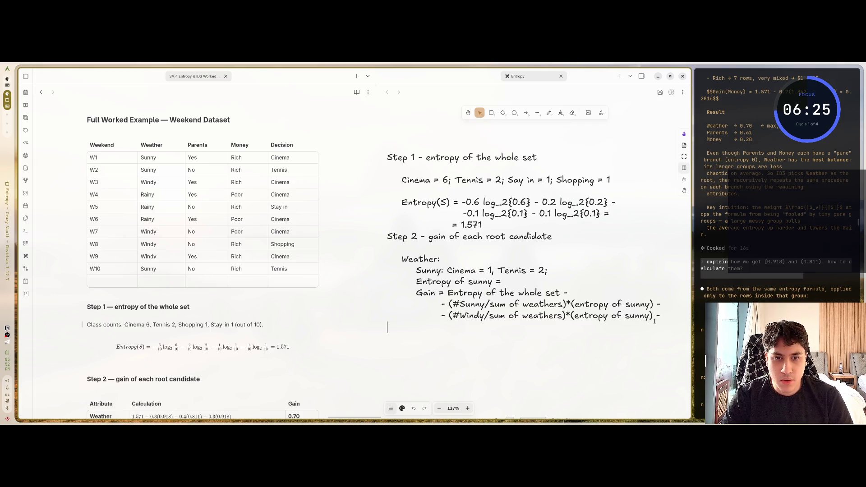
pyautogui.write('- (')
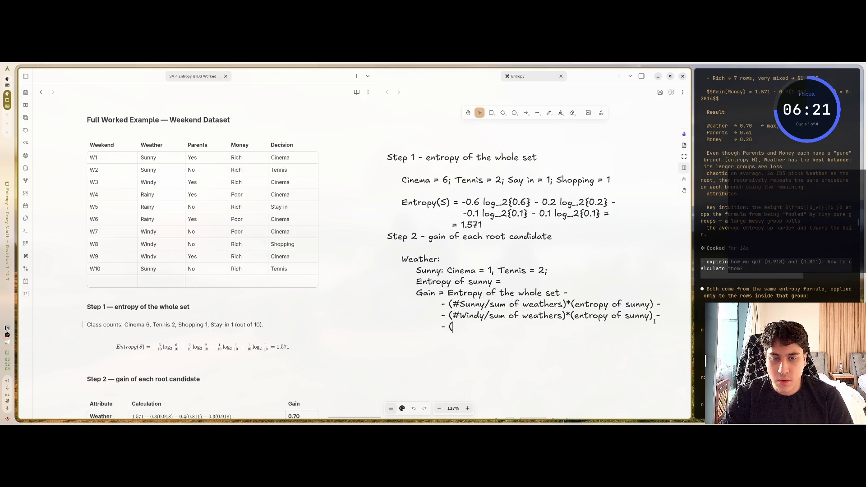
pyautogui.write('#Rainy/sum of')
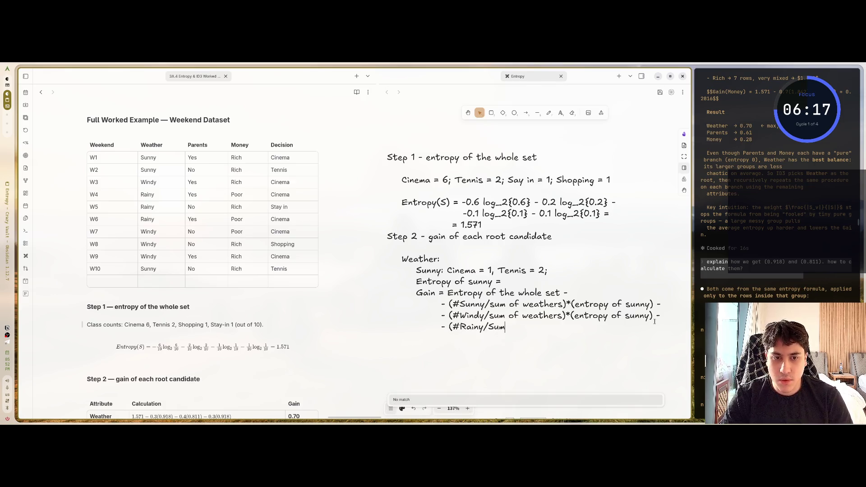
pyautogui.write(' we')
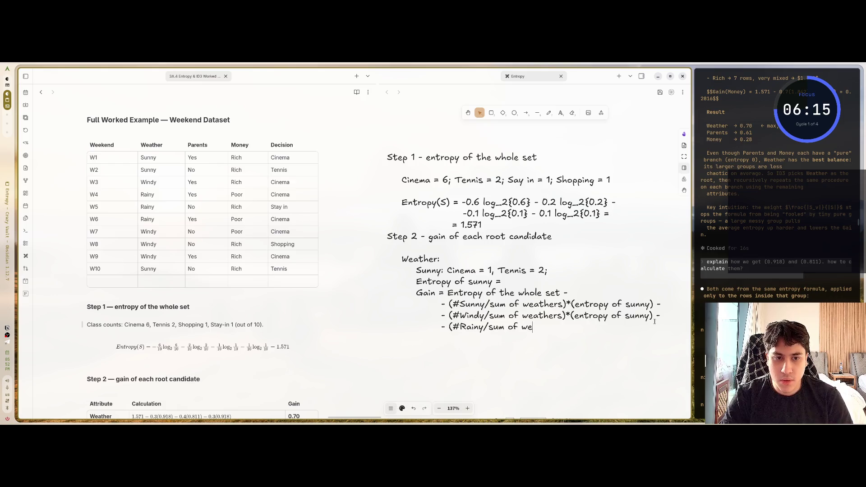
pyautogui.write('athers)*(entorpy')
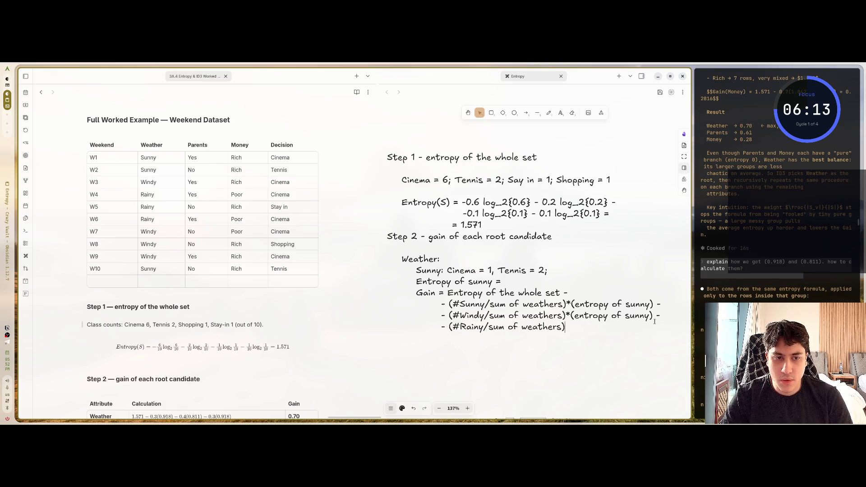
pyautogui.write(' of')
# - Change the Windy term to 'entropy of windy', fix 'entorpy', and finish with '(entropy of rainy)'
pyautogui.press('Delete')
pyautogui.press('Delete')
pyautogui.press('Delete')
pyautogui.press('BackSpace')
pyautogui.write('windy')
pyautogui.press('Down')
pyautogui.press('Left')
pyautogui.press('Left')
pyautogui.press('Left')
pyautogui.press('BackSpace')
pyautogui.press('BackSpace')
pyautogui.write('ro')
pyautogui.press('Down')
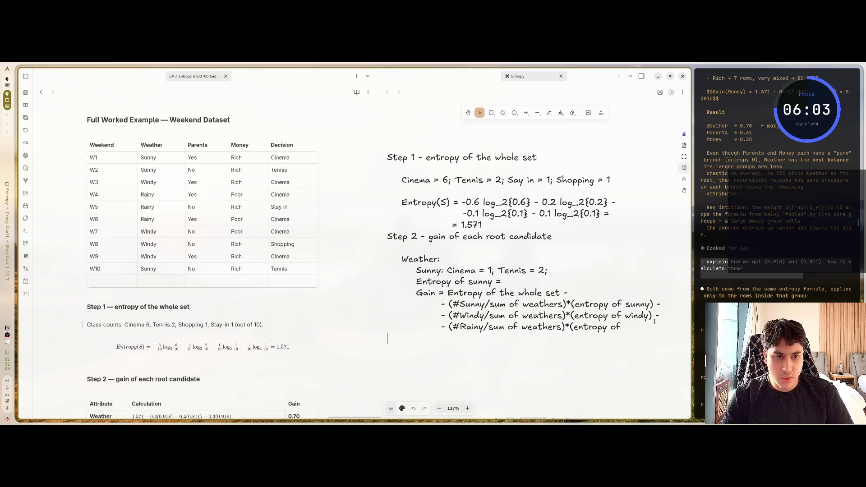
pyautogui.press('BackSpace')
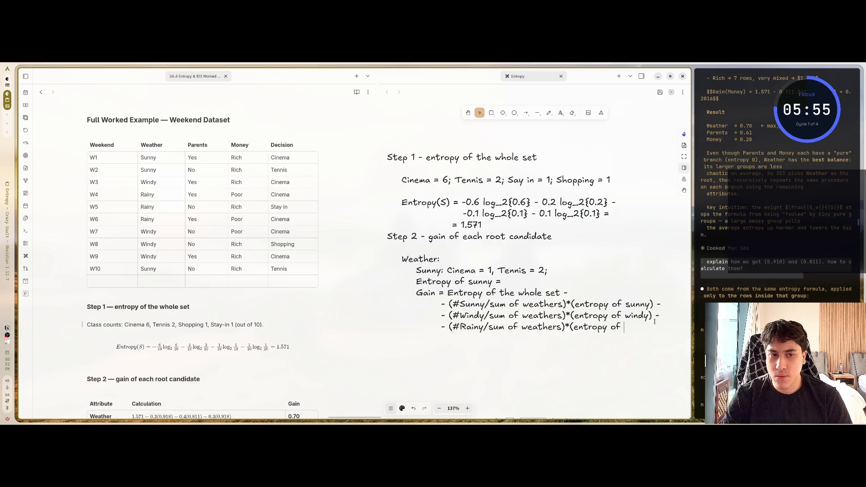
pyautogui.write('Ra')
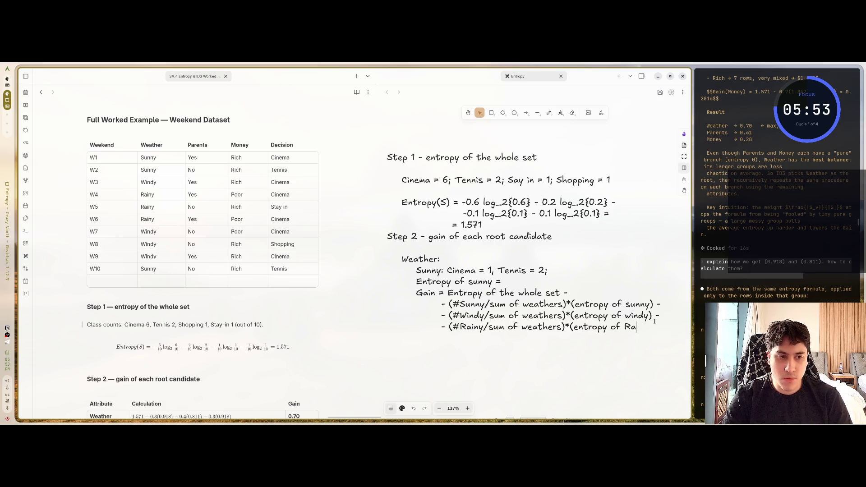
pyautogui.press('BackSpace')
pyautogui.press('BackSpace')
pyautogui.write('rainy)')
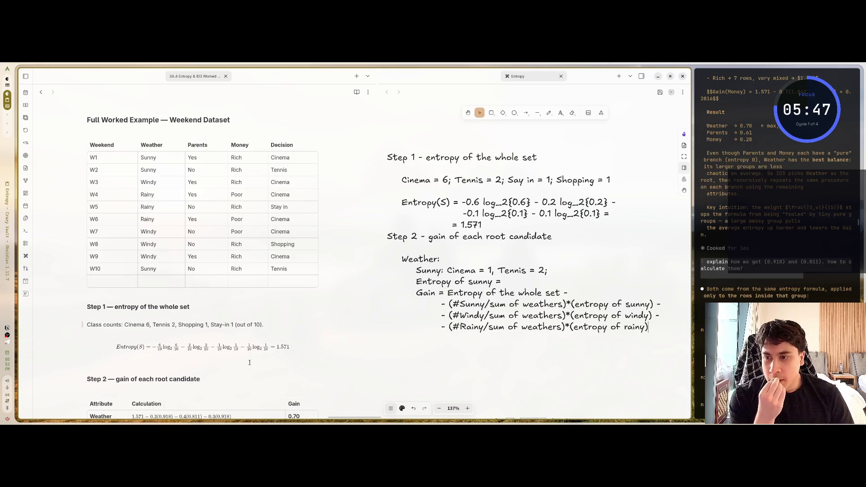
# - Add a blank line below the Sunny counts and start the sunny entropy as 'Entropy of sunny = - 1/3'
pyautogui.scroll(-3, 203, 270)
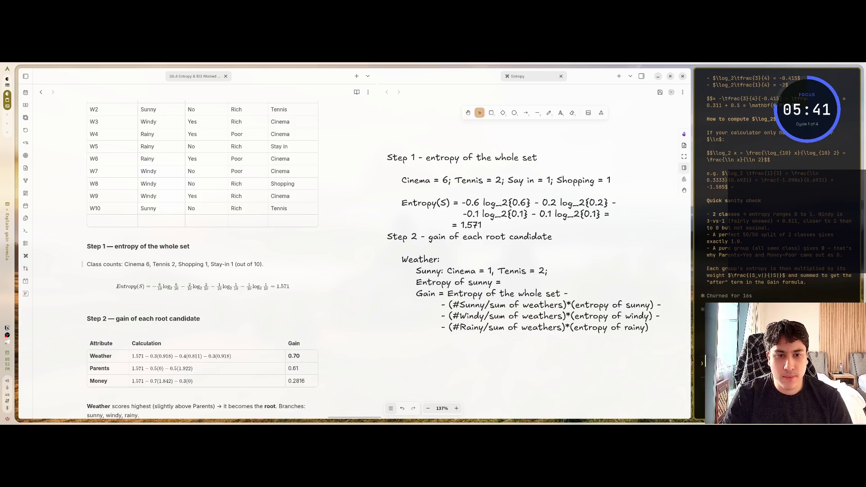
pyautogui.click(648, 328)
pyautogui.doubleClick(647, 329)
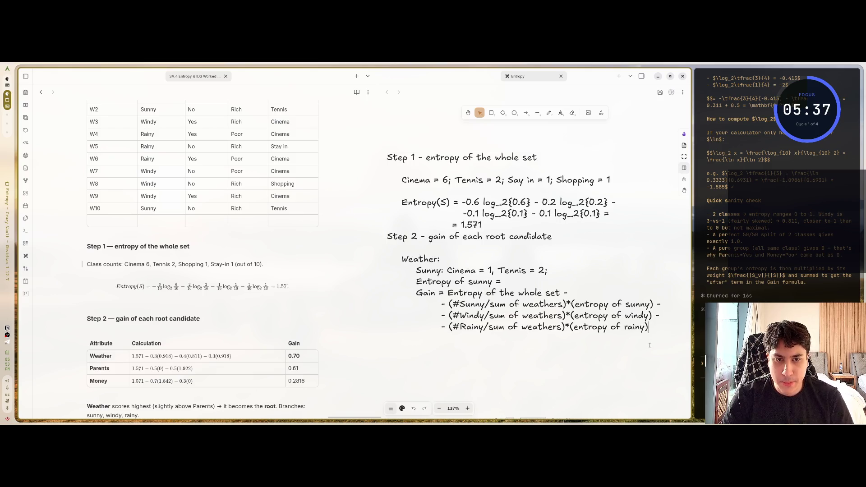
pyautogui.click(505, 282)
pyautogui.press('BackSpace')
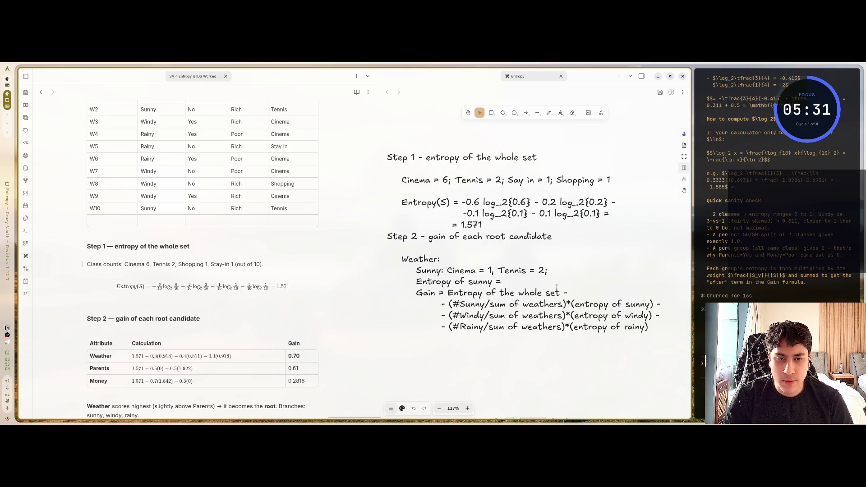
pyautogui.press('Return')
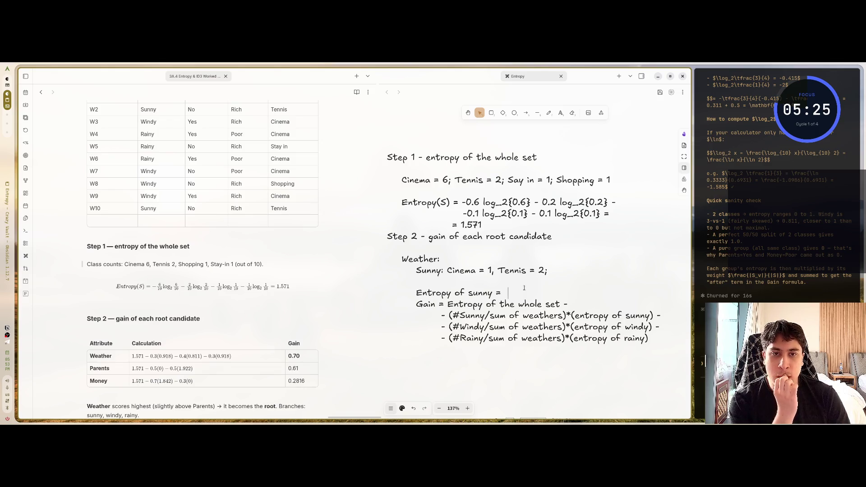
pyautogui.write('-')
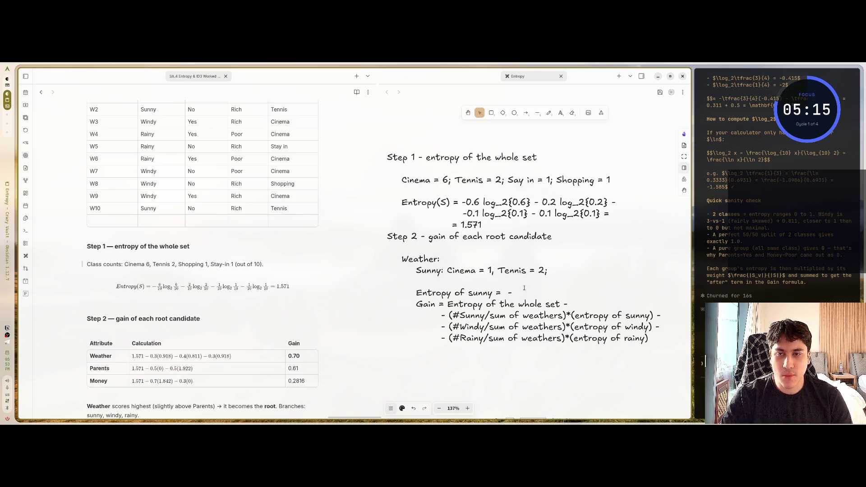
pyautogui.scroll(1, 509, 284)
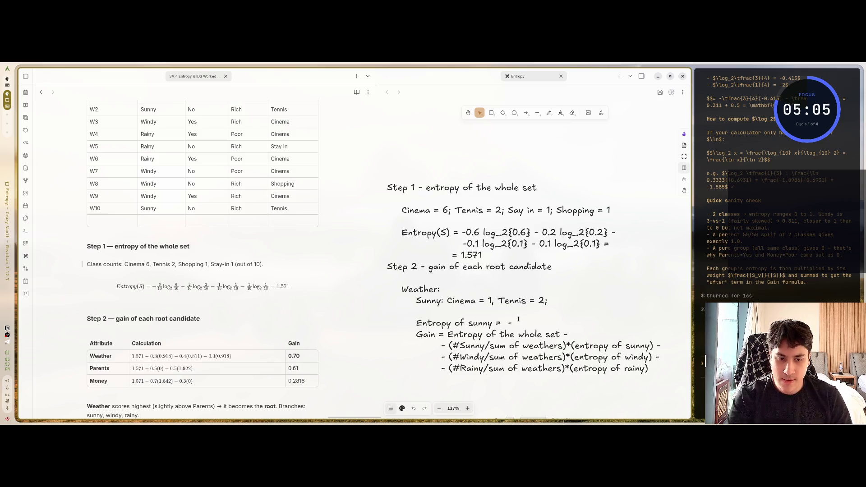
pyautogui.write('1/3')
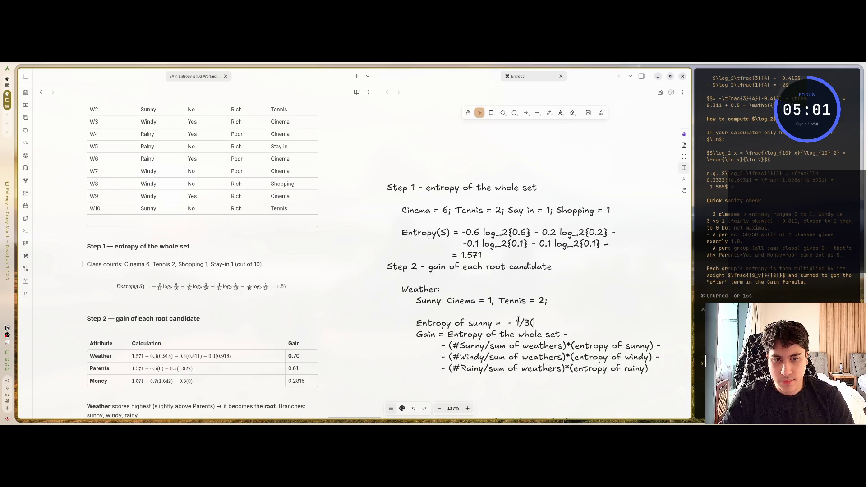
pyautogui.write(' * (')
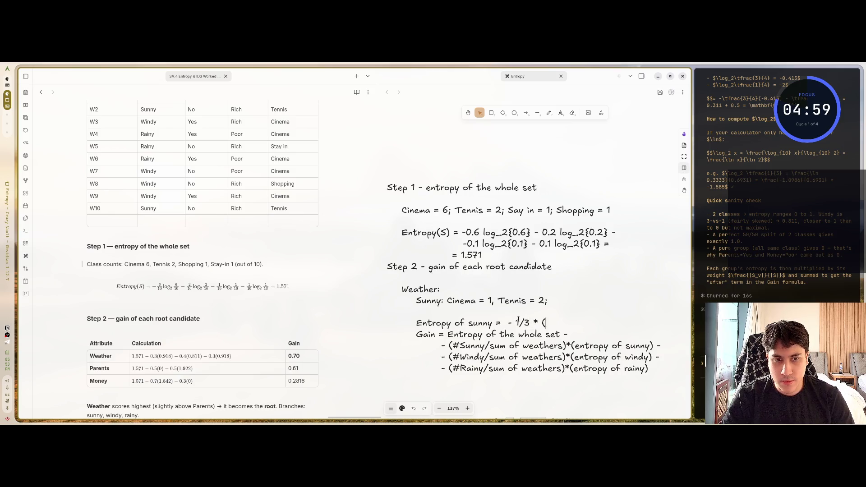
# - Write the sunny entropy expression '- 1/3 log_2{1/3} - 2/3 log_2{2/3} ='
pyautogui.press('BackSpace')
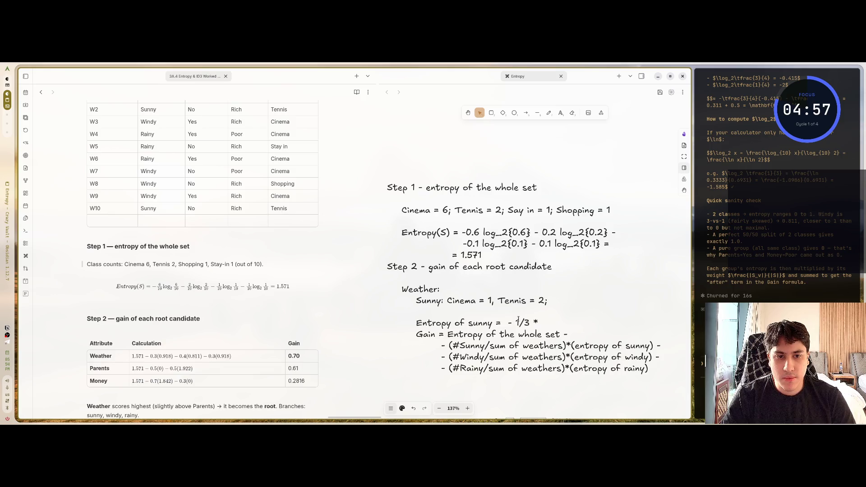
pyautogui.write('log_2{')
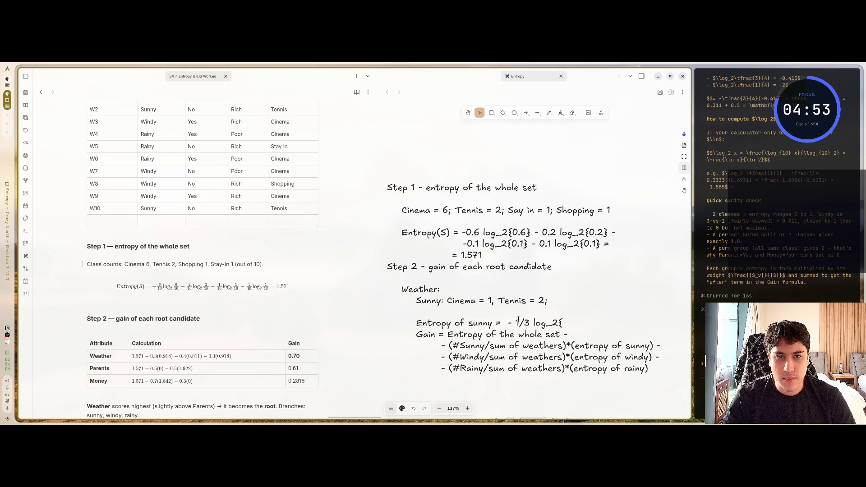
pyautogui.write('1/3)')
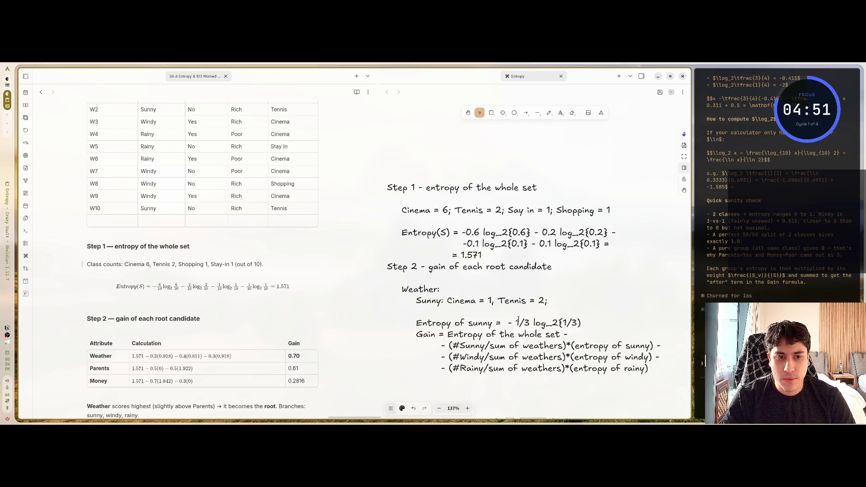
pyautogui.write('} -')
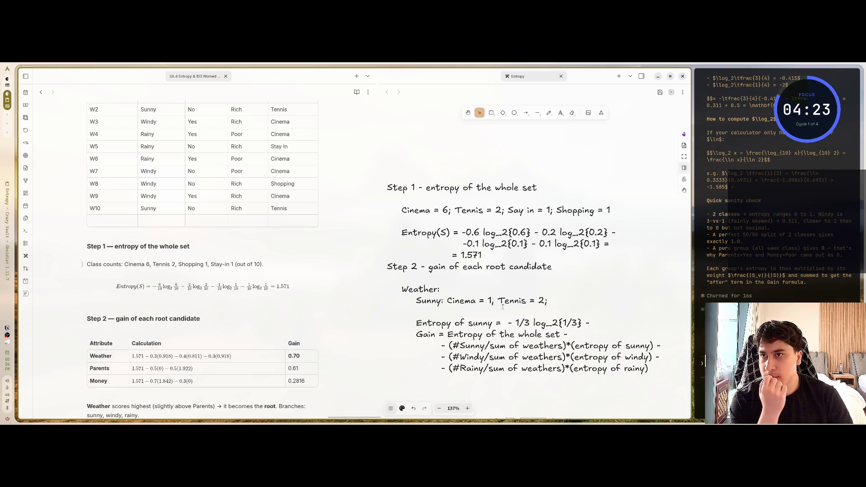
pyautogui.scroll(3, 291, 161)
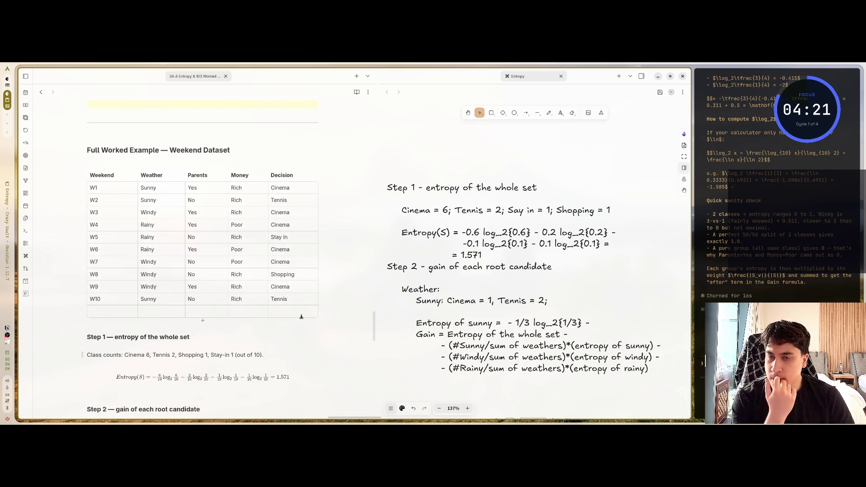
pyautogui.scroll(-1, 309, 315)
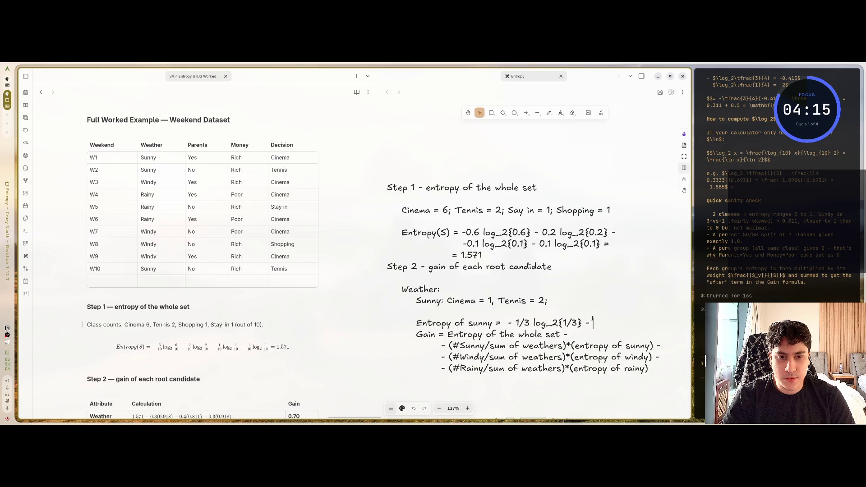
pyautogui.write('2/3 log_2{')
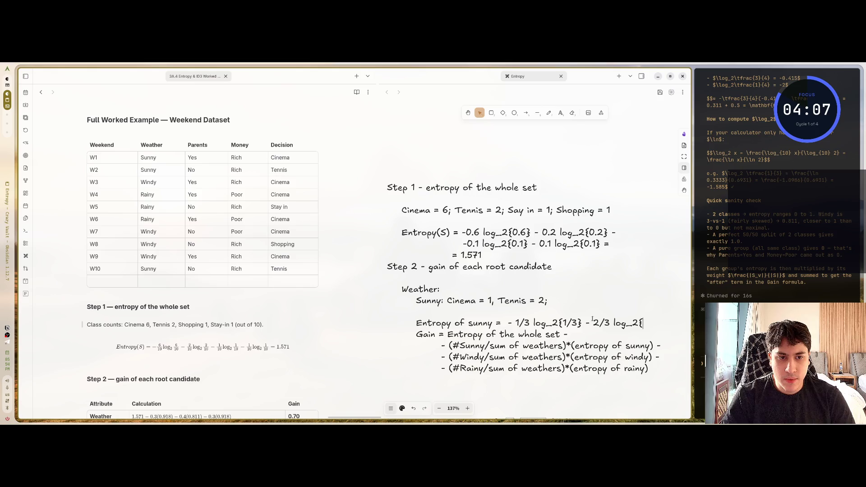
pyautogui.write('2/3}')
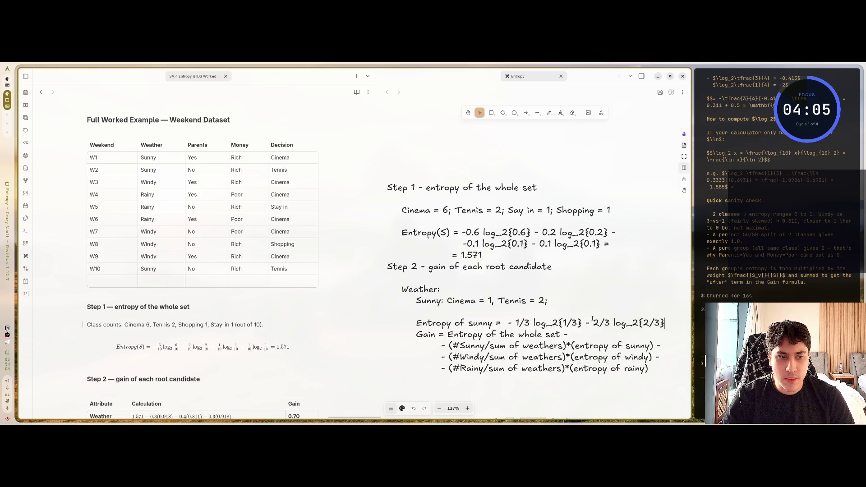
pyautogui.write(' =')
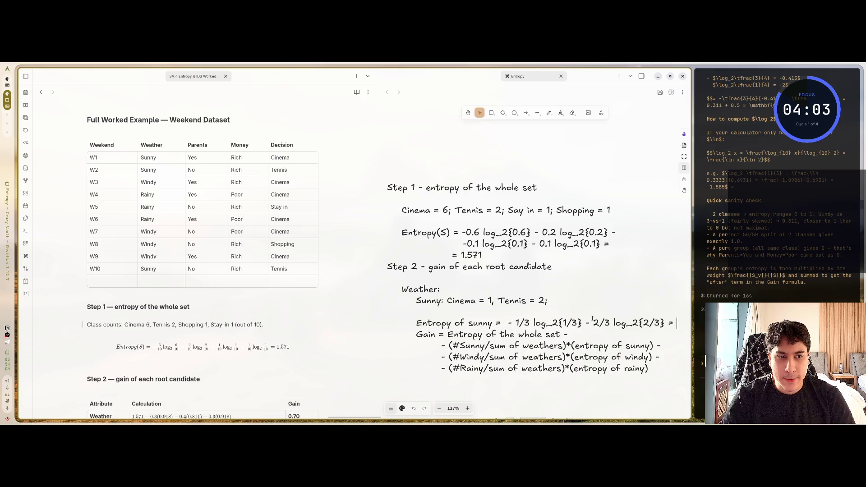
# - Add an indented result line '= 0.918' beneath the sunny entropy expression
pyautogui.press('Return')
pyautogui.press('Tab')
pyautogui.press('Tab')
pyautogui.press('Tab')
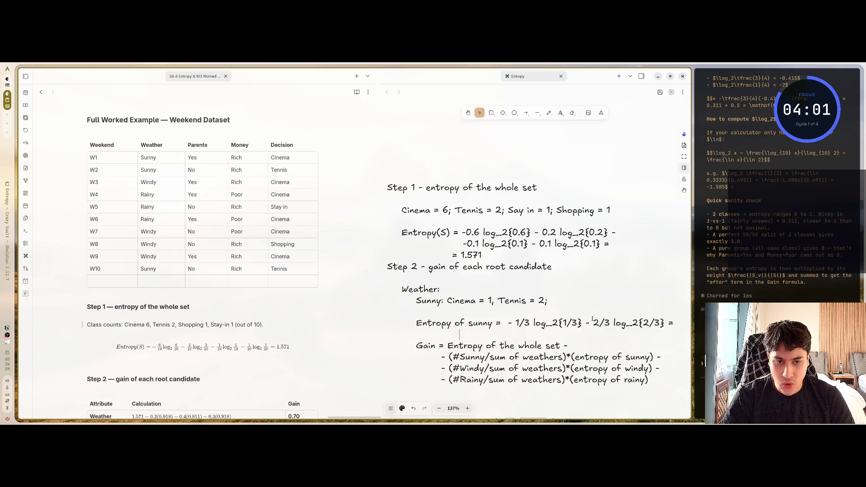
pyautogui.press('Tab')
pyautogui.write('=')
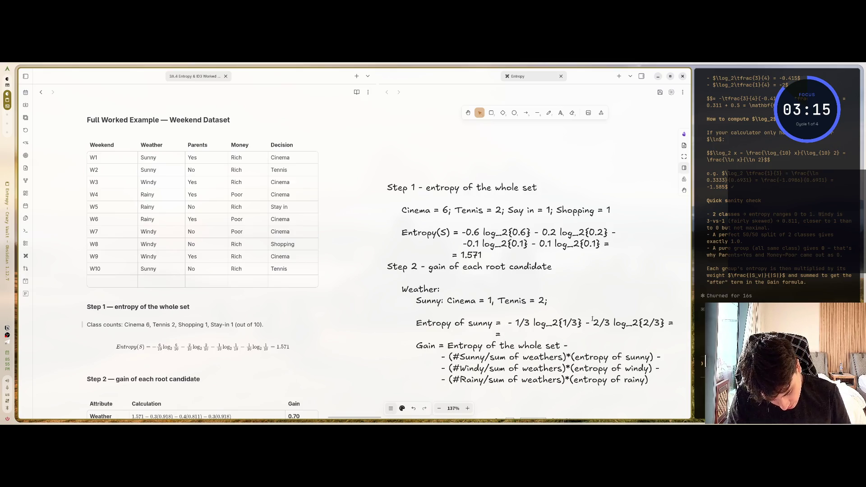
pyautogui.scroll(-1, 578, 308)
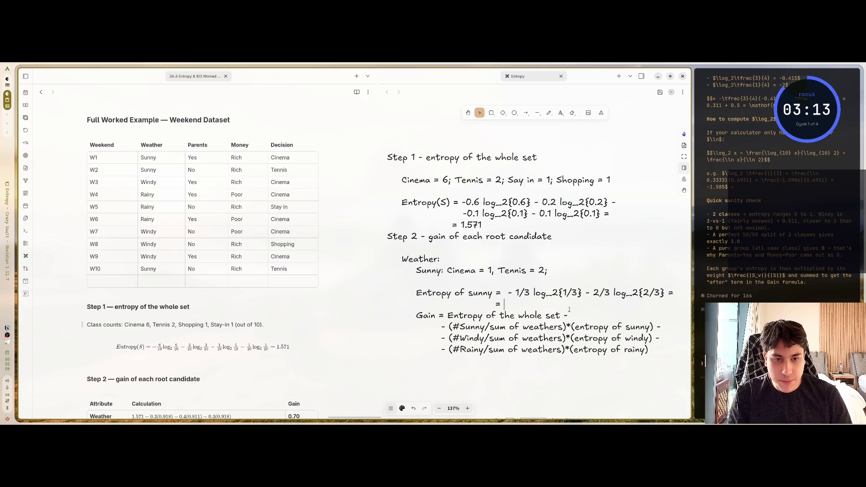
pyautogui.write('0.')
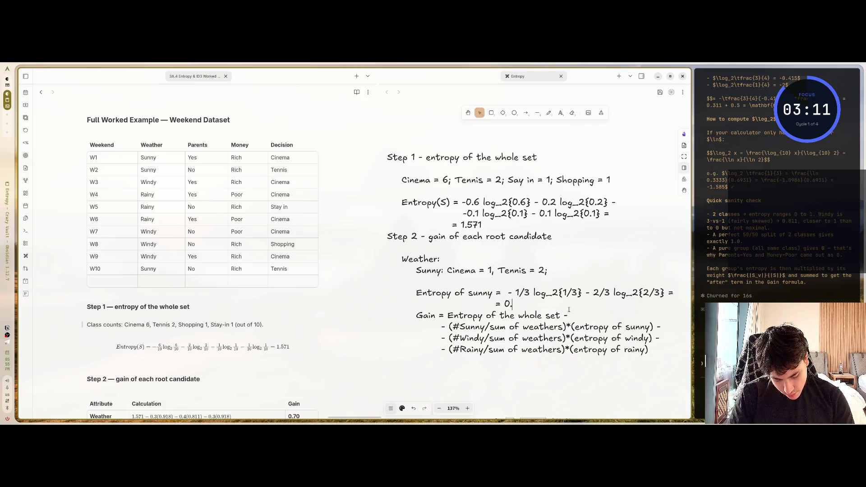
pyautogui.write('9')
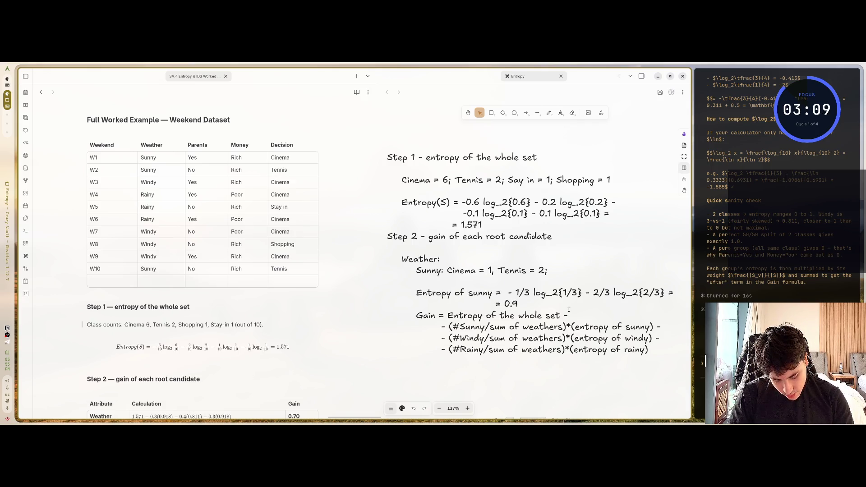
pyautogui.write('18')
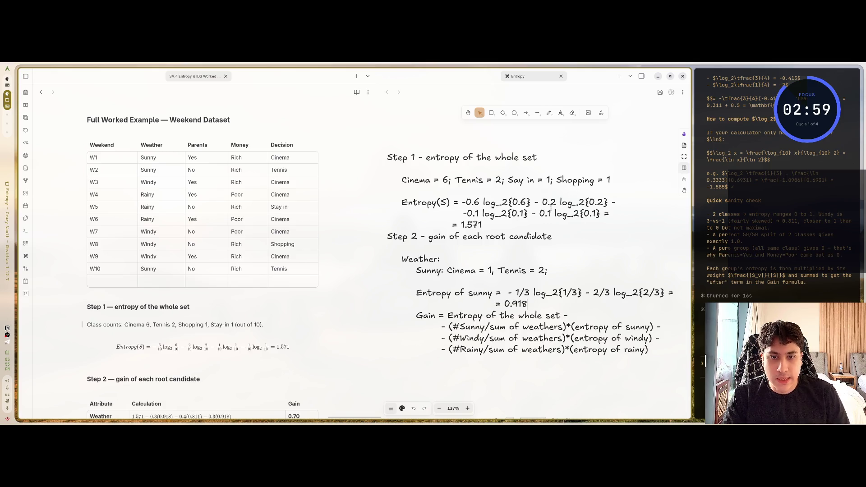
pyautogui.moveTo(528, 304)
pyautogui.mouseDown()
pyautogui.moveTo(430, 305)
pyautogui.moveTo(412, 292)
pyautogui.mouseUp()
# - Indent the sunny entropy lines, remove the blank line above, and start 'Windy: Cinema =' below 0.918
pyautogui.press('Tab')
pyautogui.press('Up')
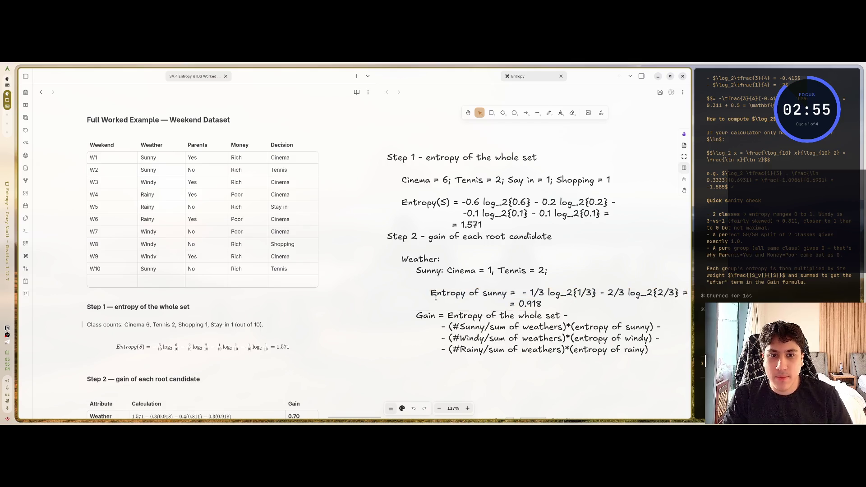
pyautogui.press('BackSpace')
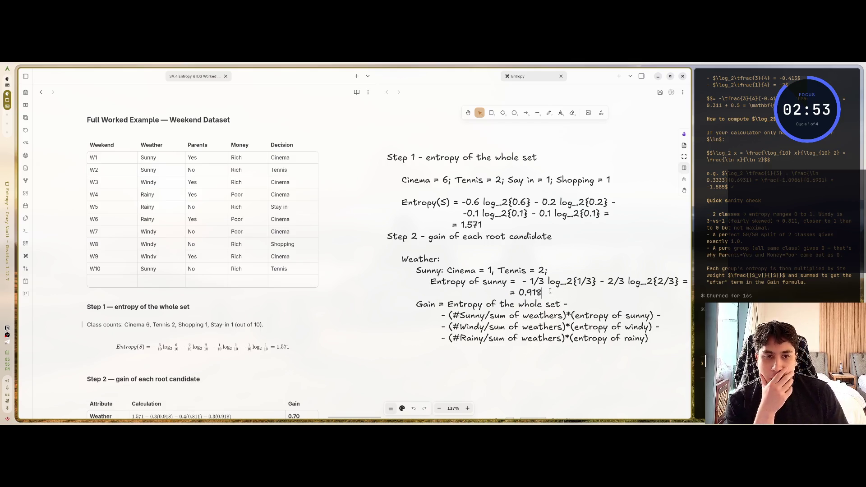
pyautogui.press('Return')
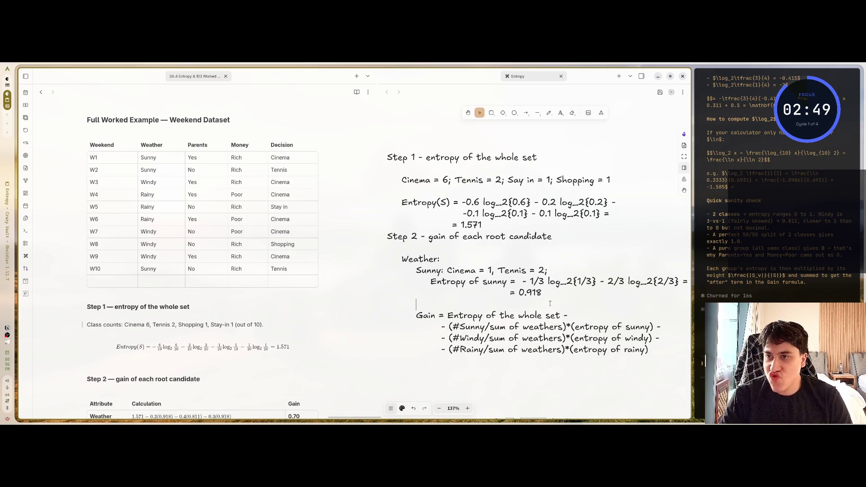
pyautogui.write('Wind')
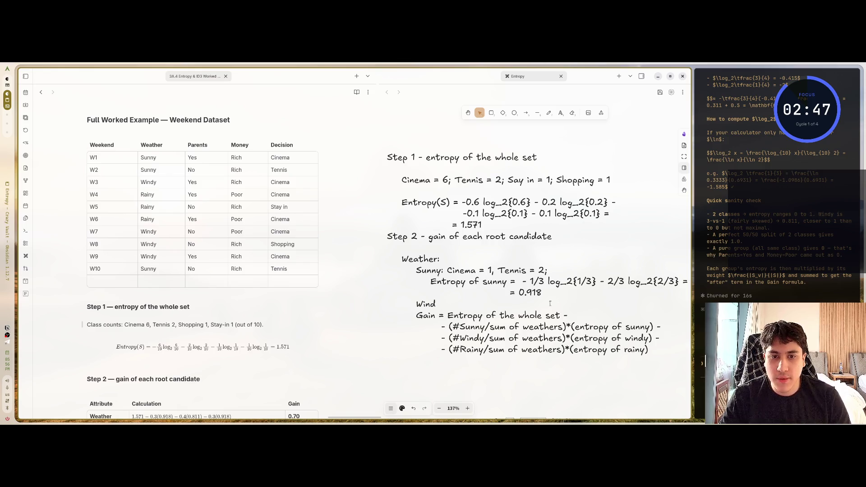
pyautogui.write('y: Cinema')
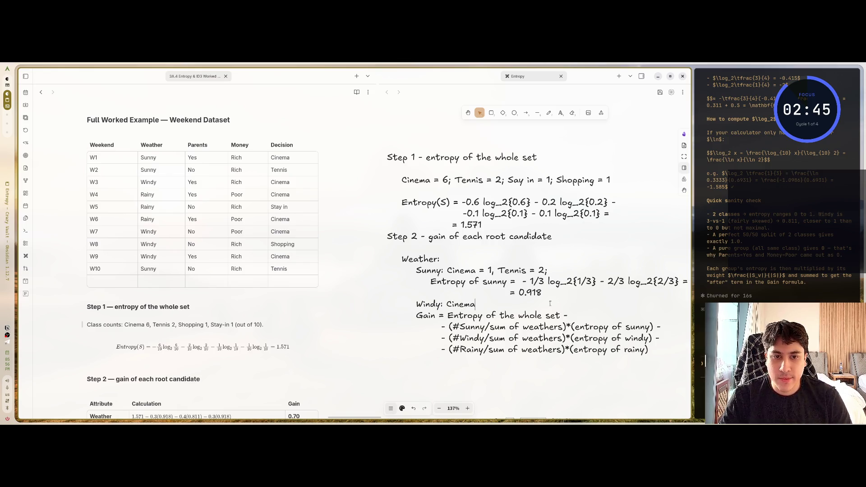
pyautogui.write(' =')
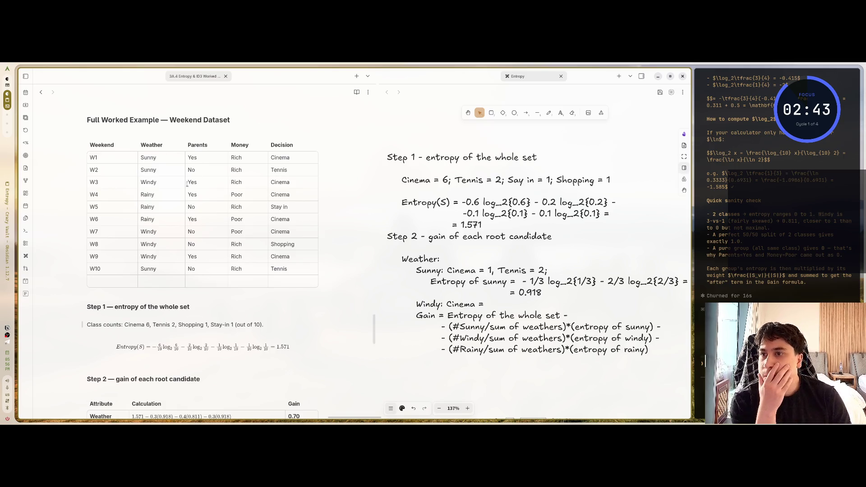
# - Count windy days W3, W7 and W9 and record 'Windy: Cinema = 3,' on the canvas
pyautogui.moveTo(133, 182); pyautogui.dragTo(284, 186)
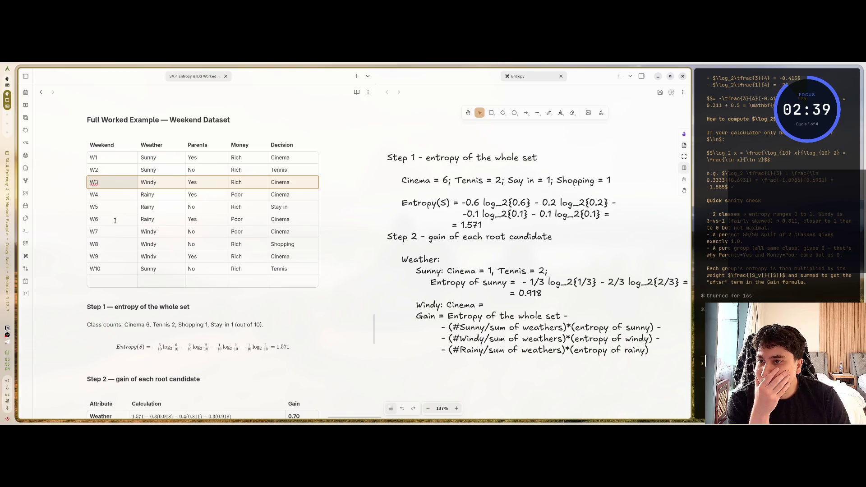
pyautogui.moveTo(116, 232); pyautogui.dragTo(281, 229)
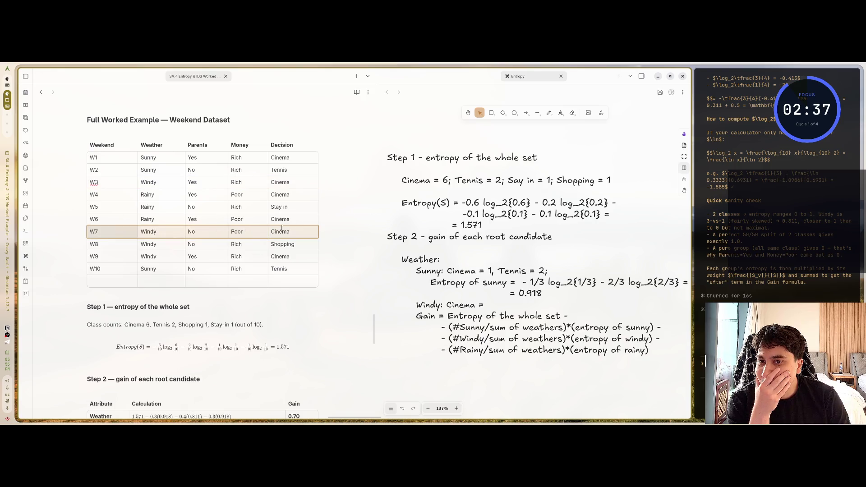
pyautogui.moveTo(110, 258); pyautogui.dragTo(281, 256)
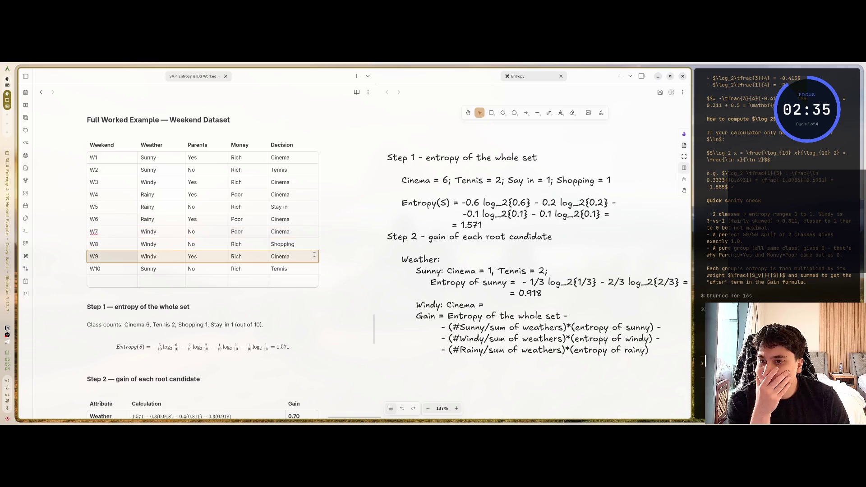
pyautogui.click(492, 304)
pyautogui.doubleClick(490, 305)
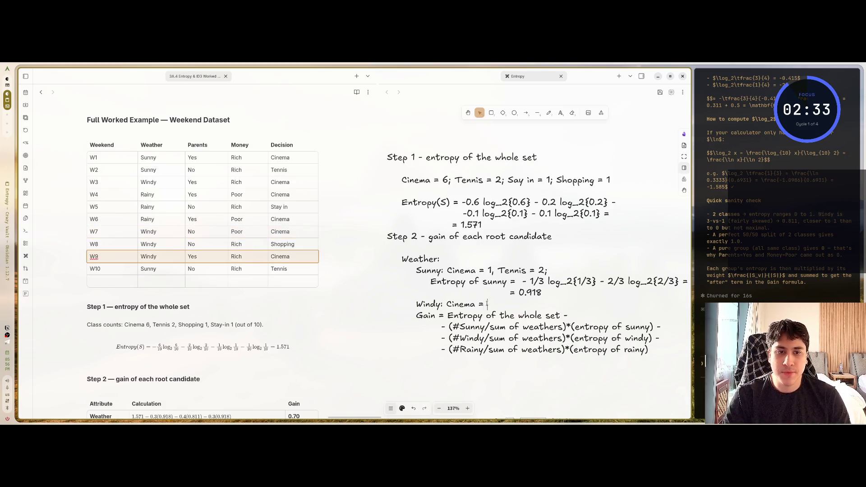
pyautogui.write('3')
pyautogui.scroll(-1, 492, 283)
pyautogui.press('Return')
pyautogui.press('Return')
pyautogui.click(508, 276)
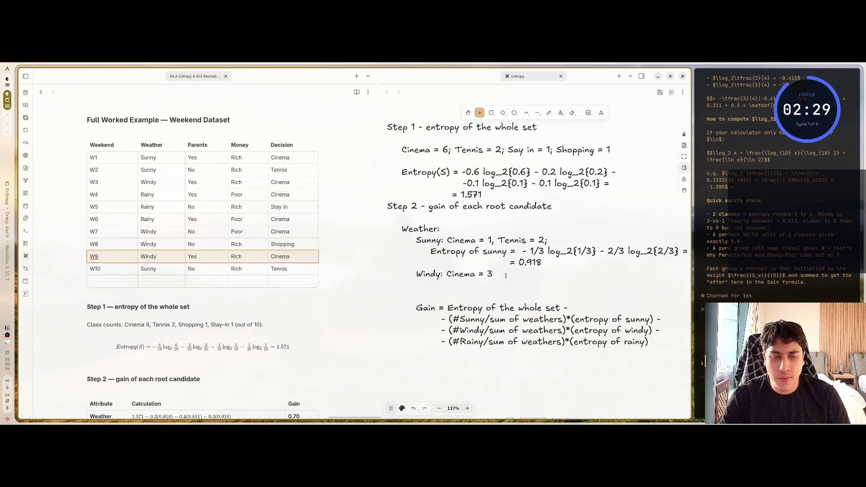
pyautogui.write(',')
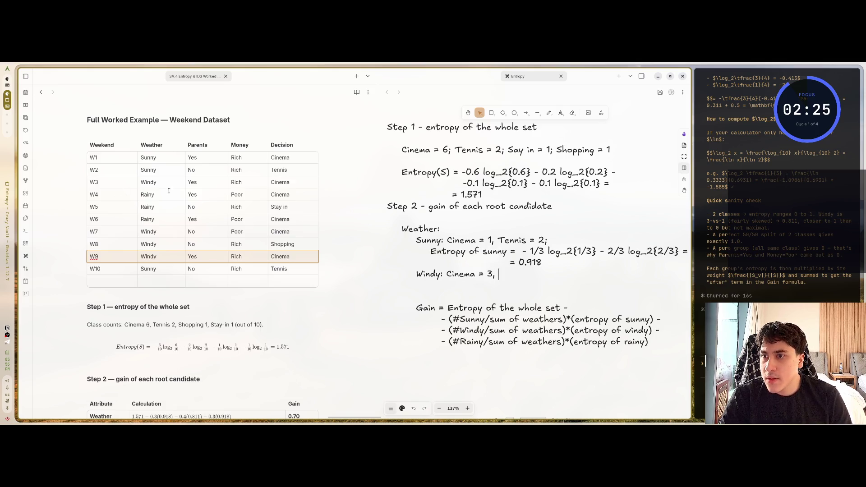
# - Check day W8 and add 'Shopping = 1;' to the Windy counts line
pyautogui.click(180, 182)
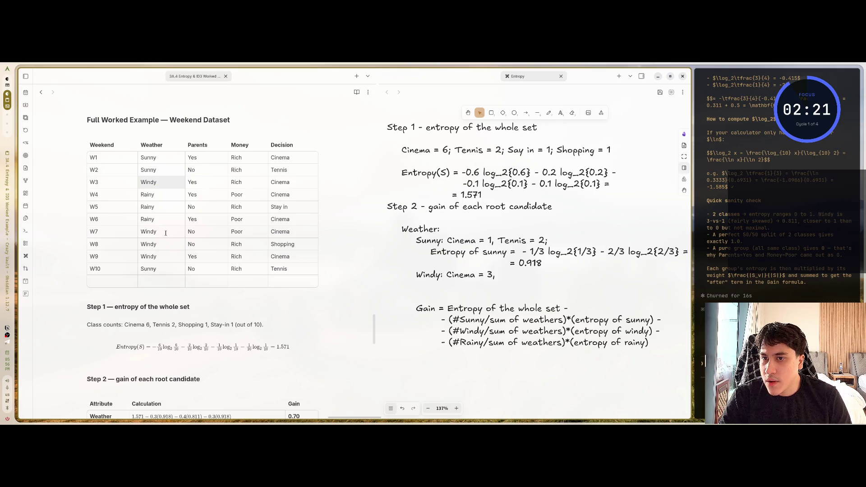
pyautogui.moveTo(167, 244); pyautogui.dragTo(272, 244)
pyautogui.doubleClick(495, 275)
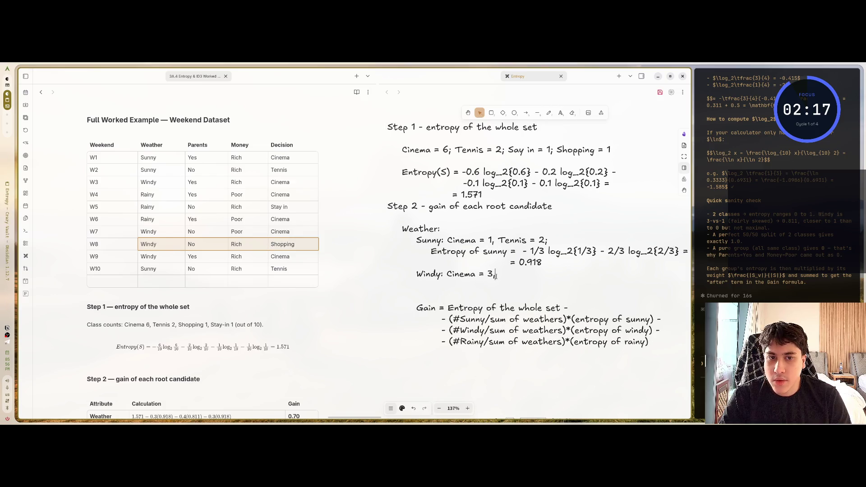
pyautogui.write(' Shoppin')
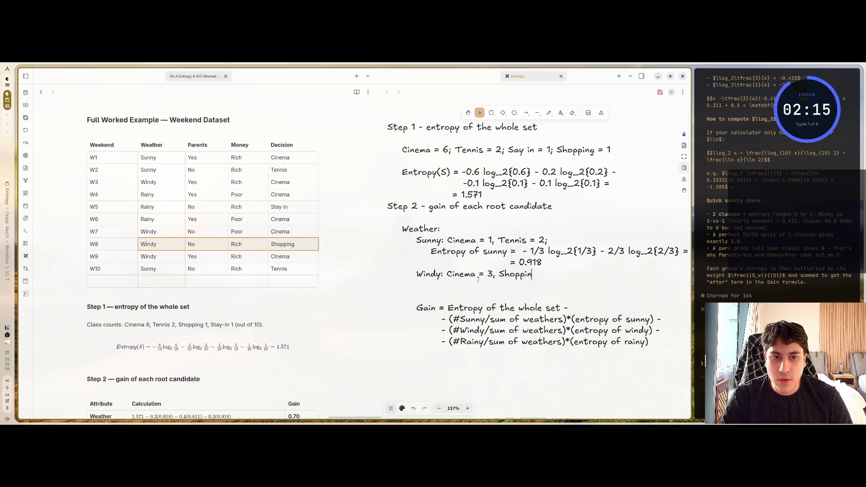
pyautogui.write('g = 1;')
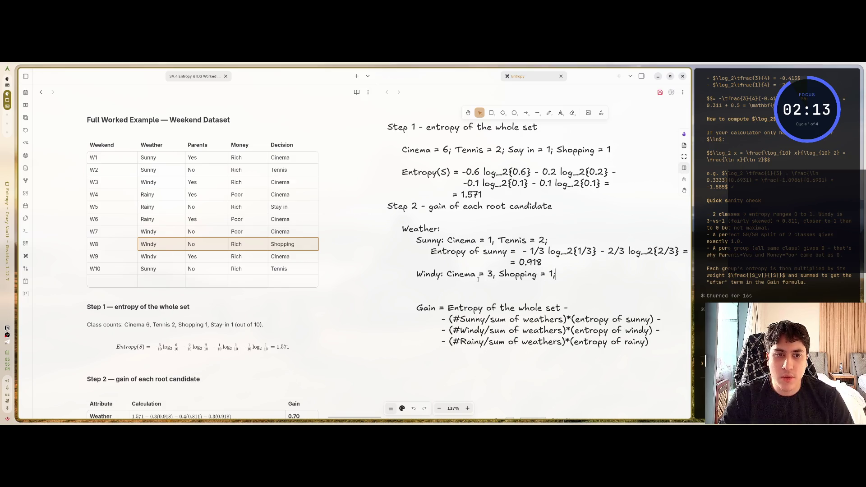
# - Start an indented 'Entropy of windy =' line under the Windy counts
pyautogui.click(158, 222)
pyautogui.click(158, 221)
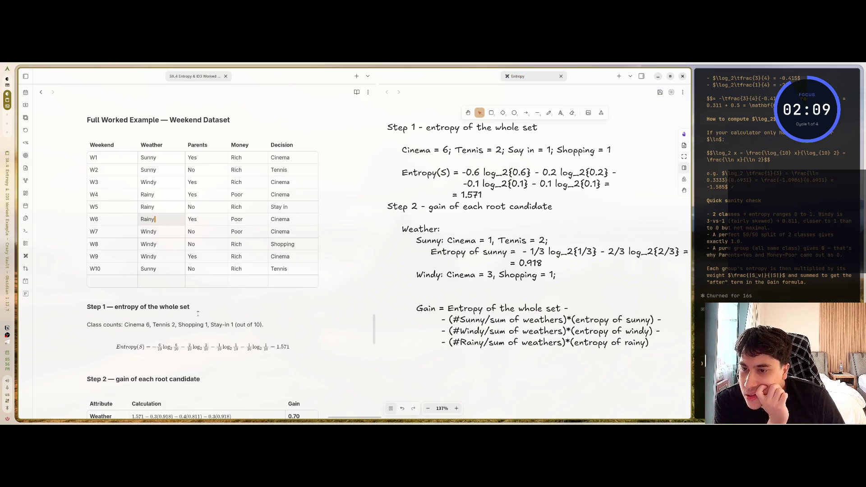
pyautogui.scroll(-1, 196, 312)
pyautogui.scroll(1, 197, 311)
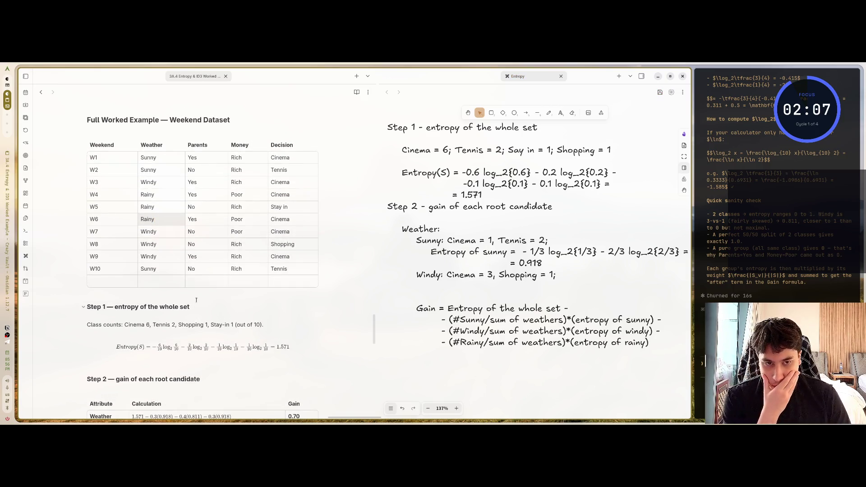
pyautogui.click(558, 276)
pyautogui.doubleClick(557, 275)
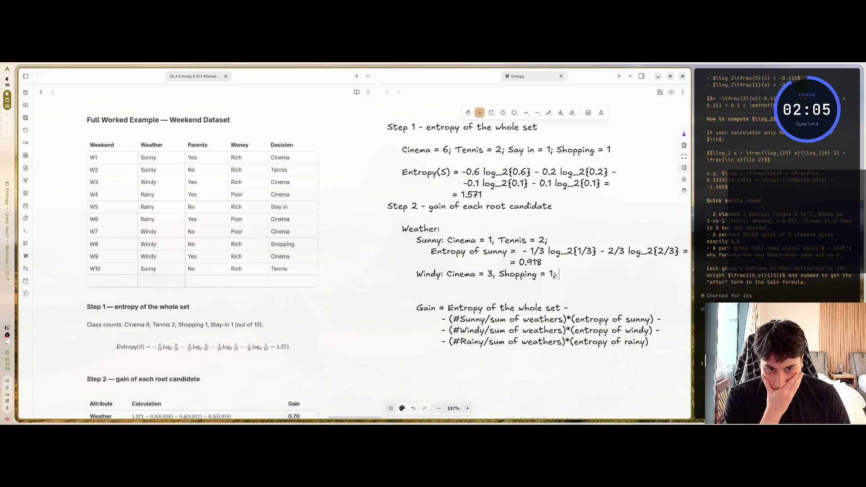
pyautogui.press('Tab')
pyautogui.press('Tab')
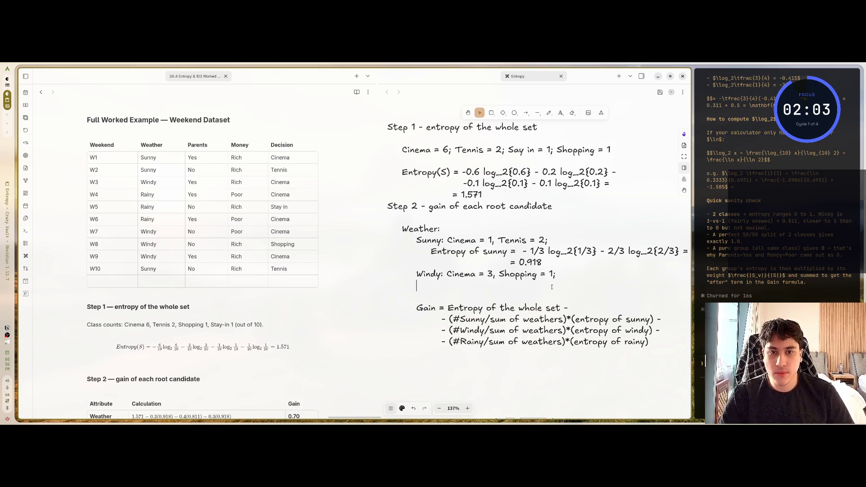
pyautogui.write('Entropy')
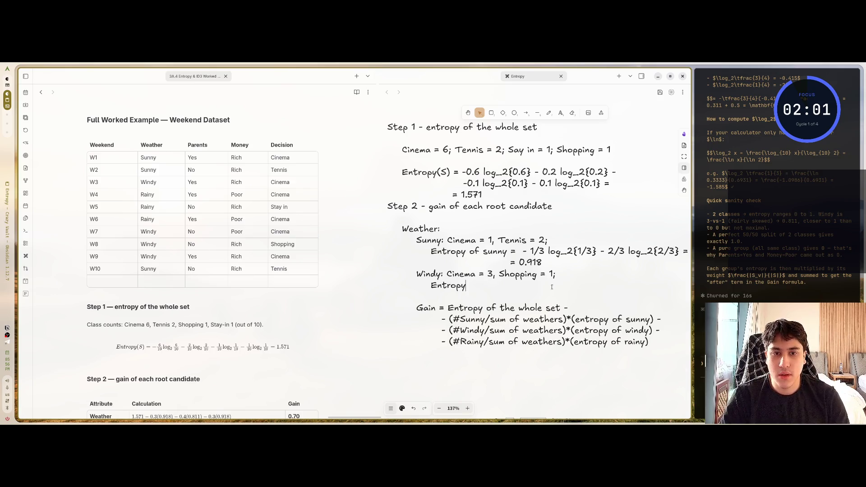
pyautogui.write(' of windy')
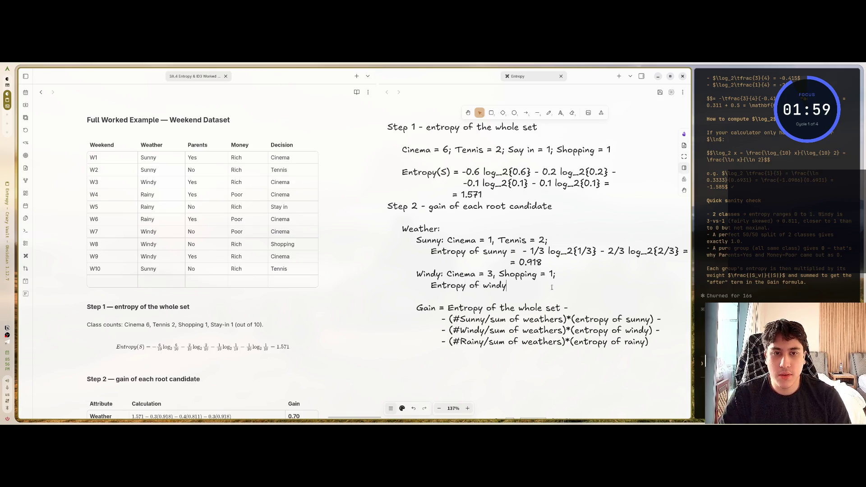
pyautogui.write(' =')
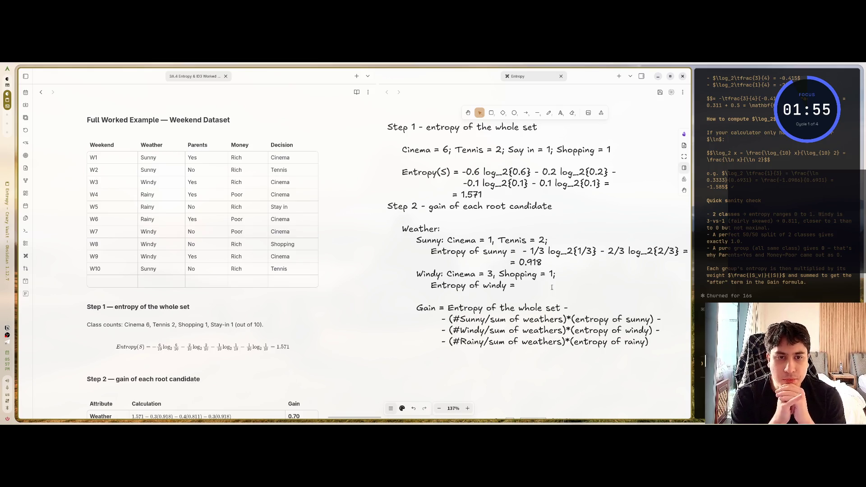
# - Write the windy entropy as '- 3/4 log_2{3/4} - 1/4 log_2{3/4}', tidying a stray space
pyautogui.click(520, 253)
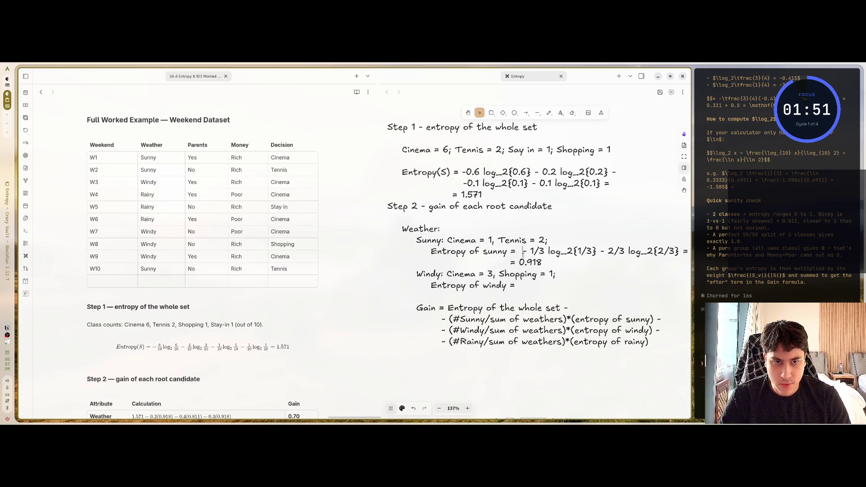
pyautogui.press('BackSpace')
pyautogui.click(520, 285)
pyautogui.write('-')
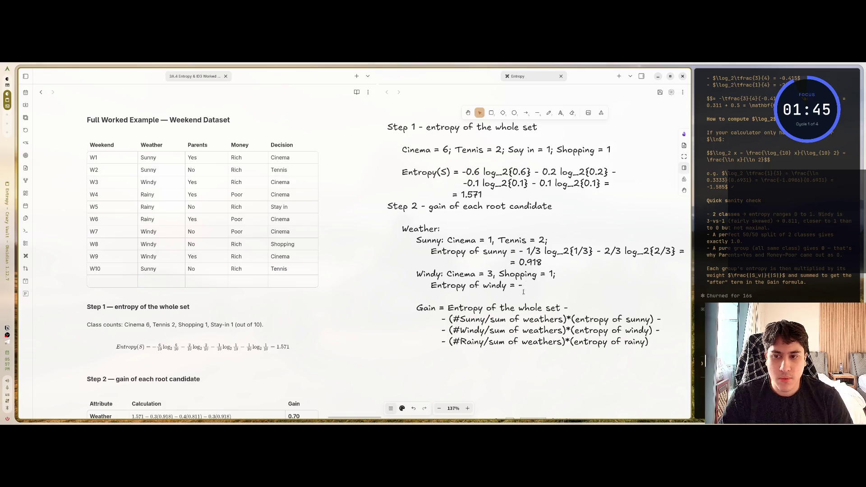
pyautogui.write(' 1/3')
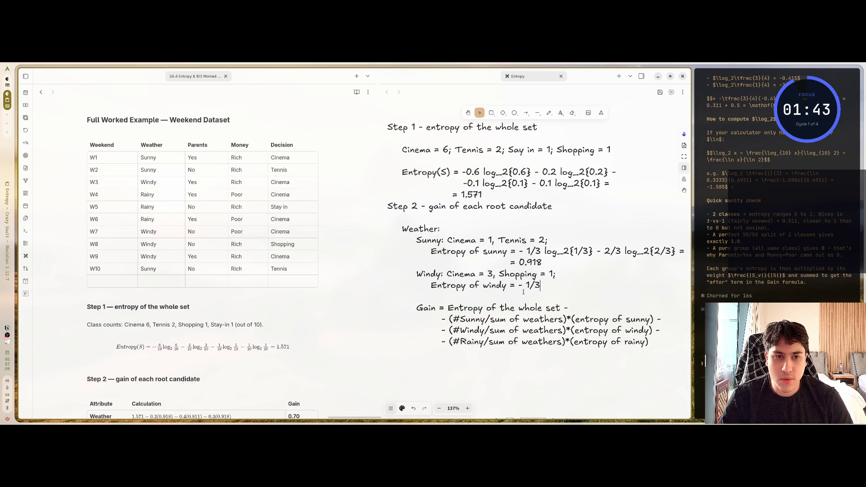
pyautogui.press('BackSpace')
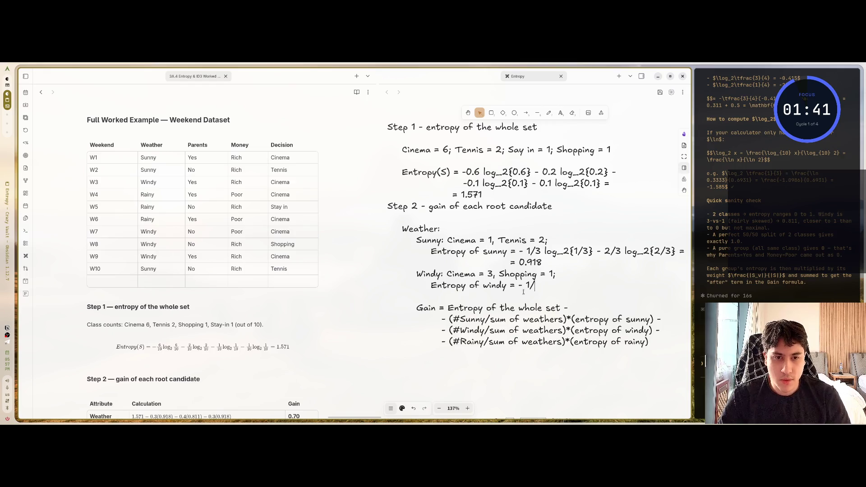
pyautogui.write('3/4')
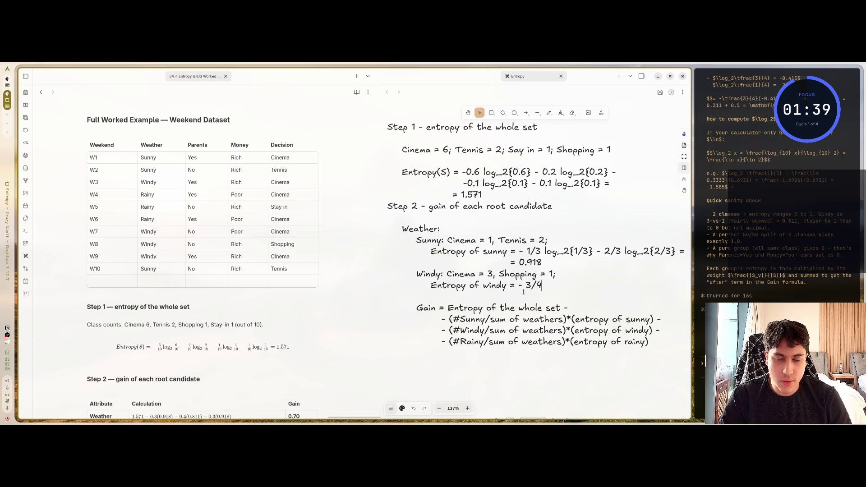
pyautogui.write(' log')
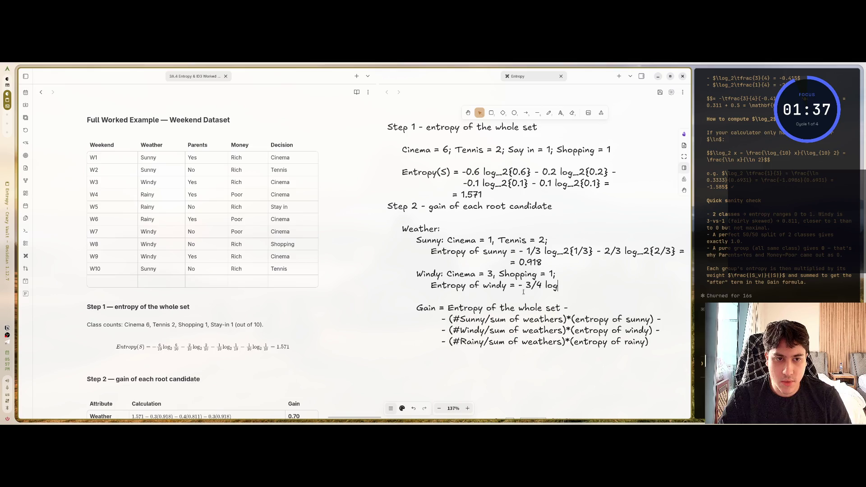
pyautogui.write('_2{3/4}{')
pyautogui.press('BackSpace')
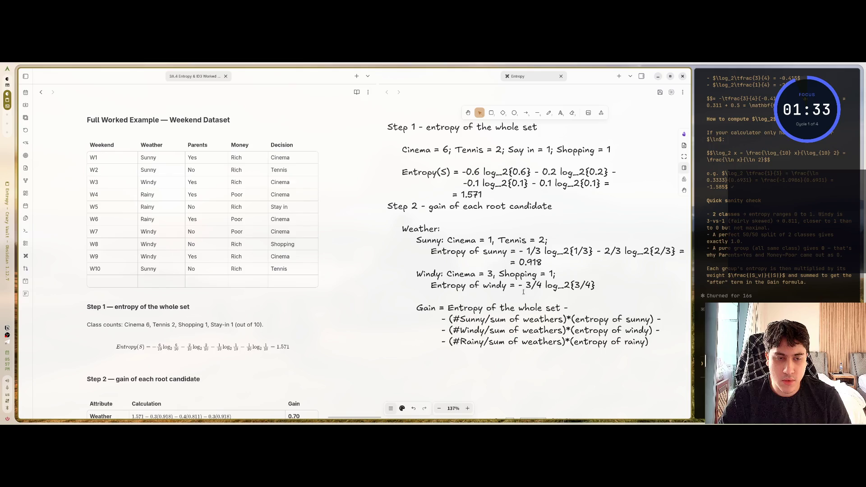
pyautogui.write(' - 1/4')
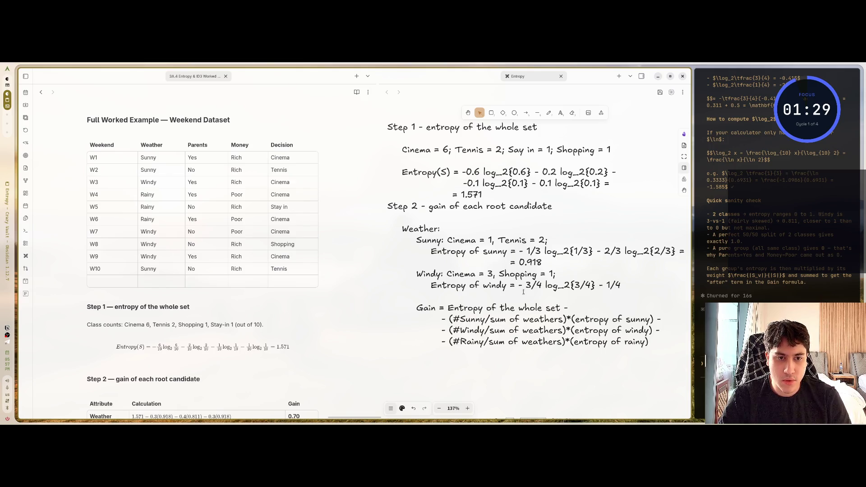
pyautogui.write(' log_2{')
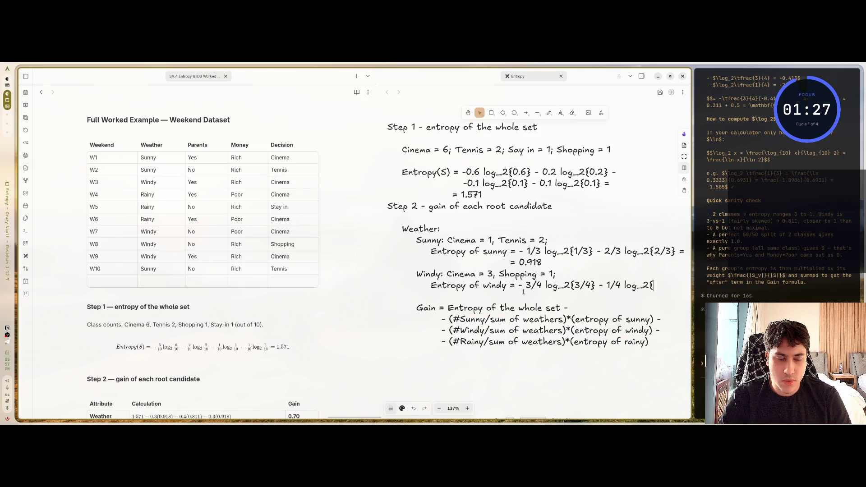
pyautogui.write('3/4} =')
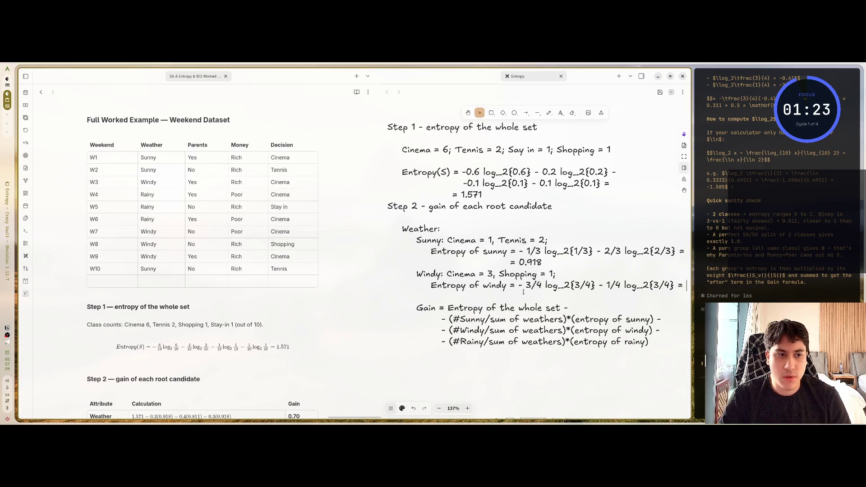
# - Open an aligned line below the windy formula for its result, then switch to the browser
pyautogui.press('Return')
pyautogui.press('Tab')
pyautogui.press('Tab')
pyautogui.press('Tab')
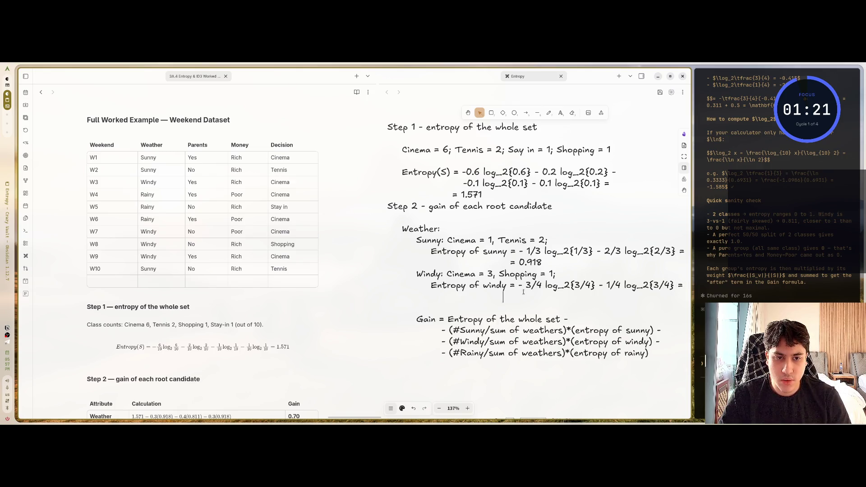
pyautogui.press('BackSpace')
pyautogui.write('=')
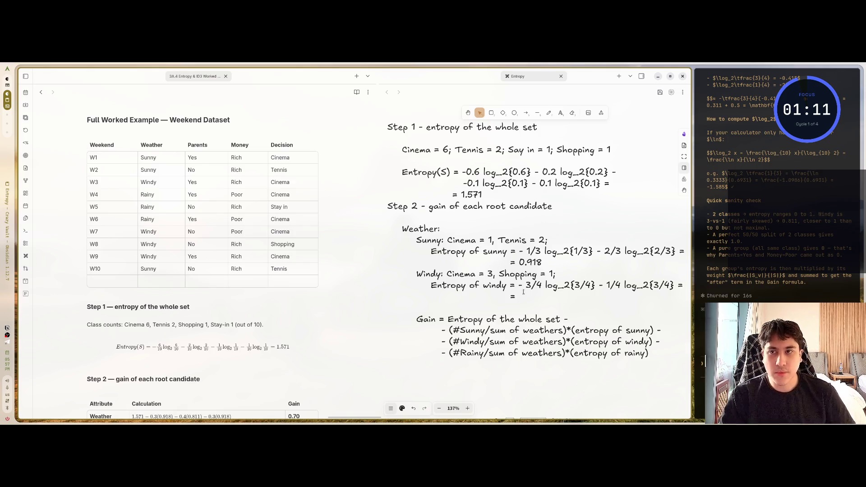
pyautogui.hotkey('alt', 'Tab')
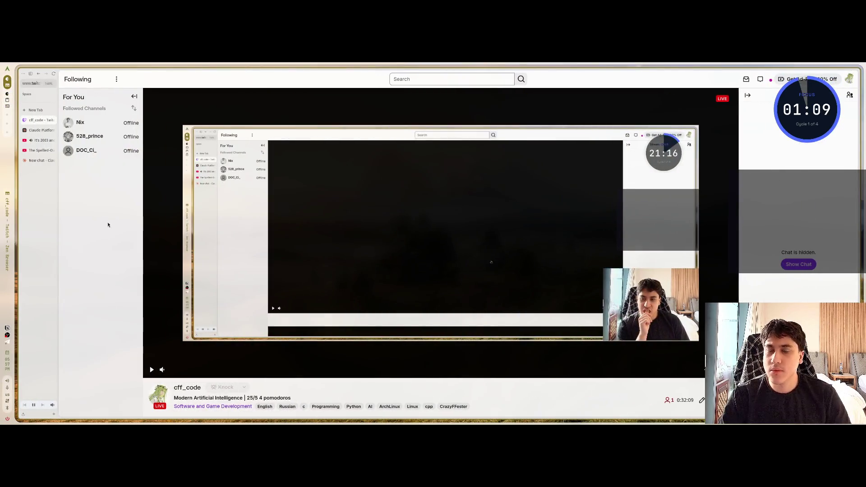
# - Search Google for 'photomath' and briefly visit the official Photomath site
pyautogui.write('photomatc')
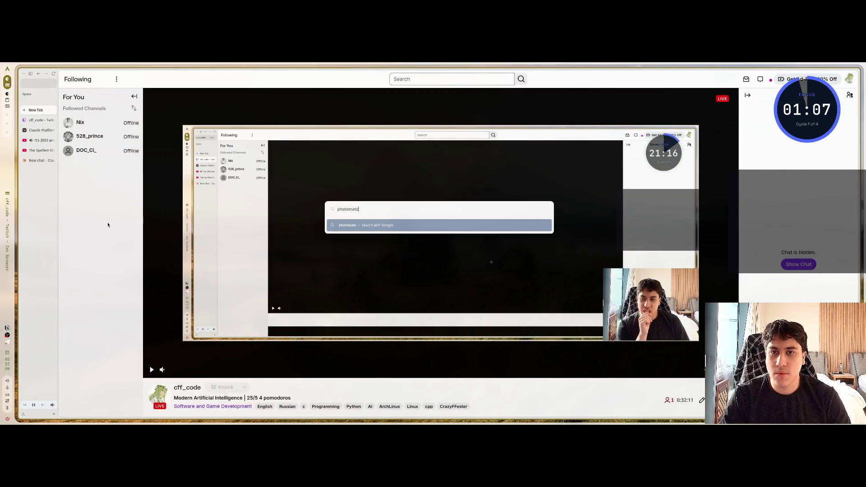
pyautogui.press('BackSpace')
pyautogui.write('h')
pyautogui.press('Return')
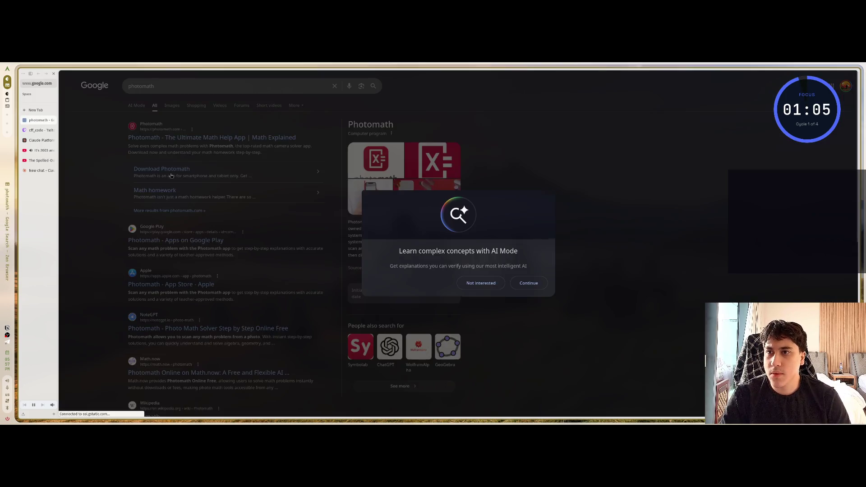
pyautogui.click(156, 135)
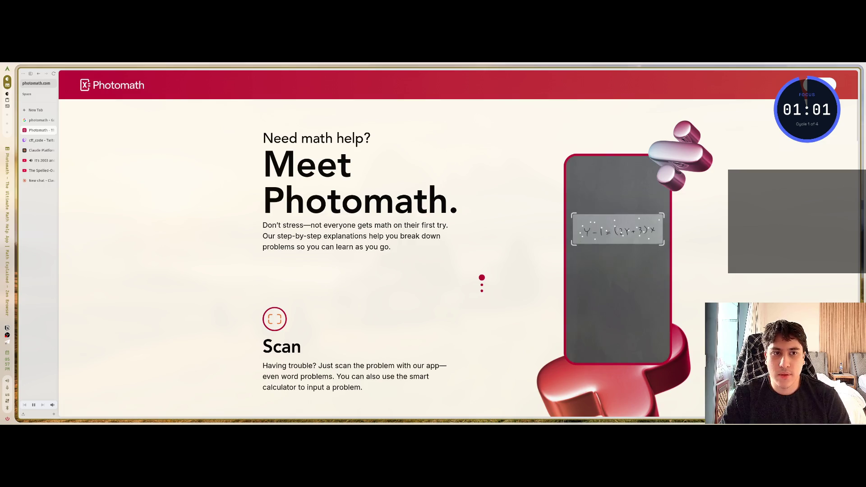
pyautogui.hotkey('ctrl', 'w')
# - Refine the search to 'photomath web' and open the Math.now Photomath result in its own tab
pyautogui.click(316, 86)
pyautogui.write('web')
pyautogui.press('Return')
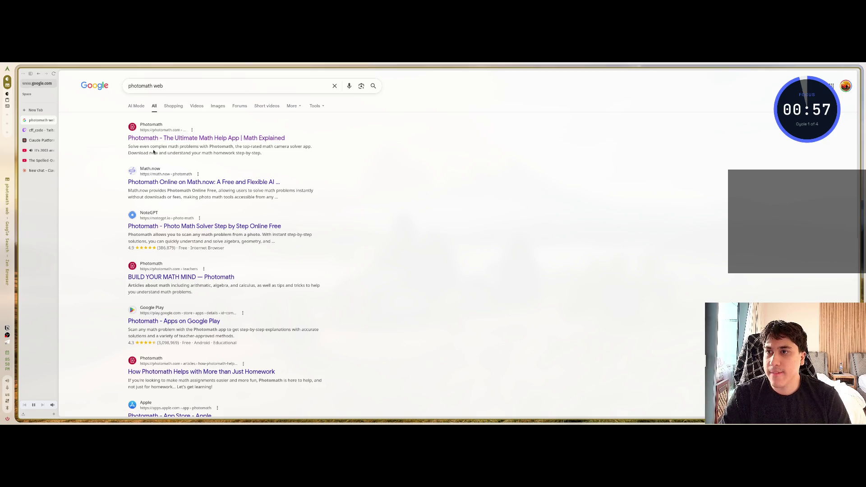
pyautogui.click(149, 182)
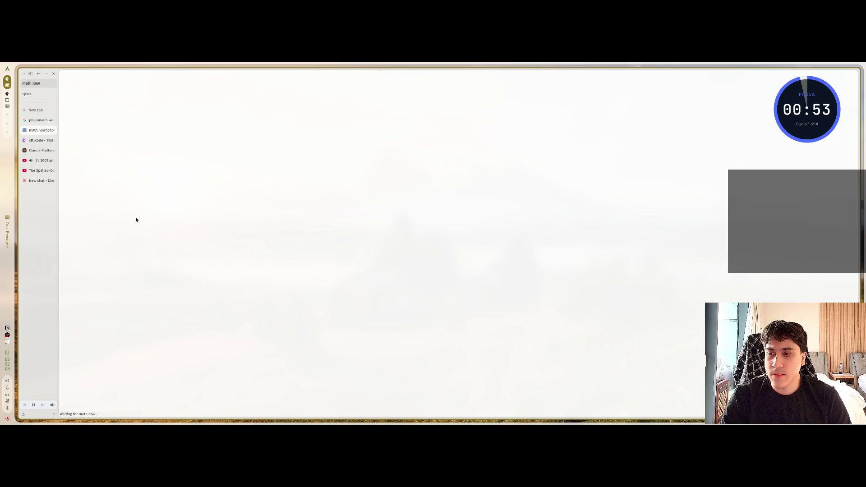
pyautogui.hotkey('ctrl', 'shift', 'Tab')
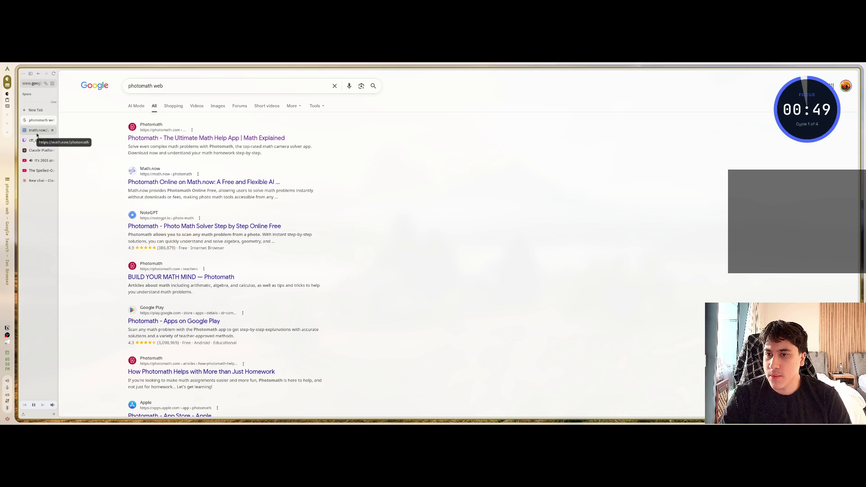
pyautogui.click(37, 131)
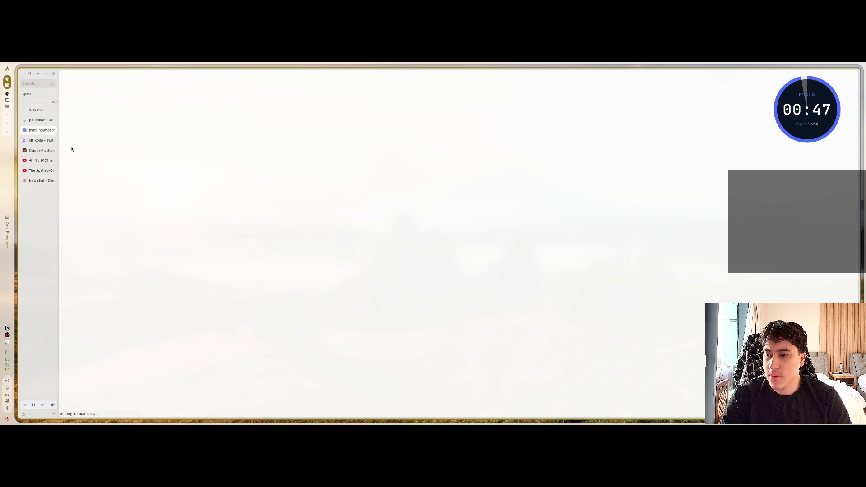
# - Glance at the first Photomath result, close it, then try Math.now's free online solver
pyautogui.click(40, 120)
pyautogui.click(201, 137)
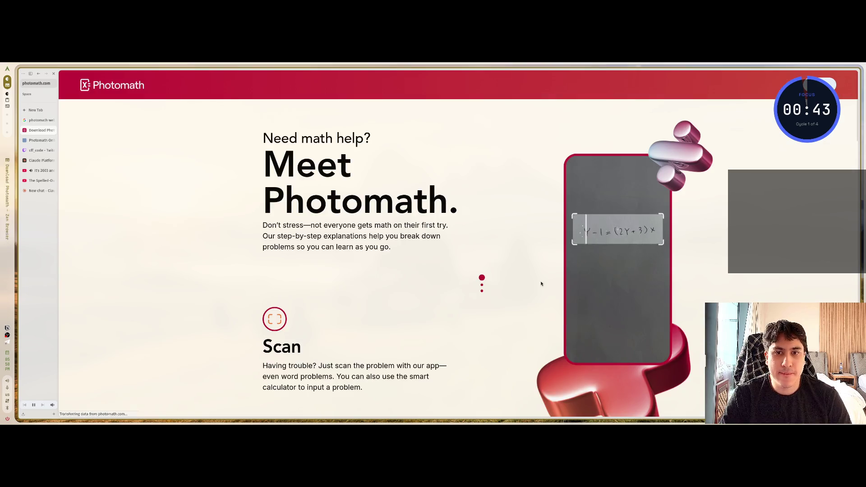
pyautogui.scroll(-3, 371, 301)
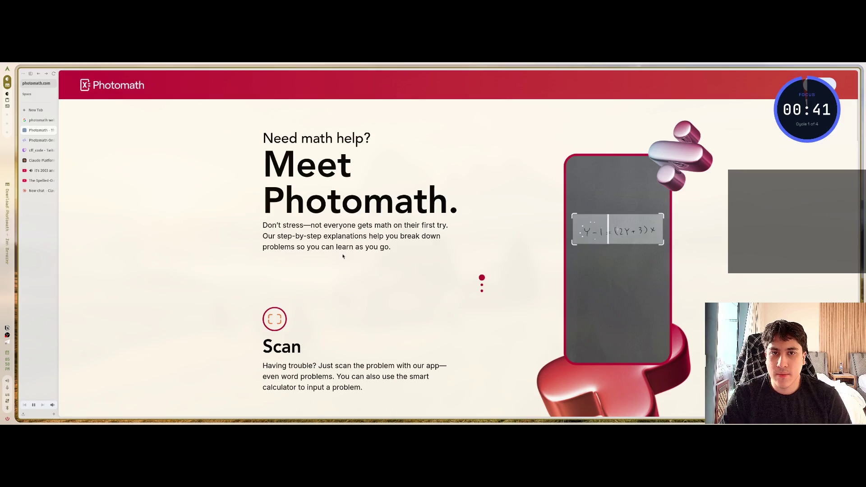
pyautogui.hotkey('ctrl', 'w')
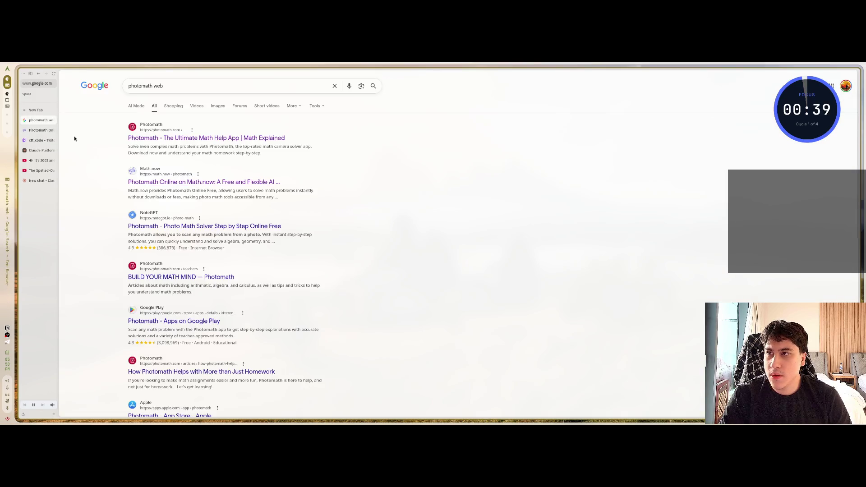
pyautogui.click(27, 131)
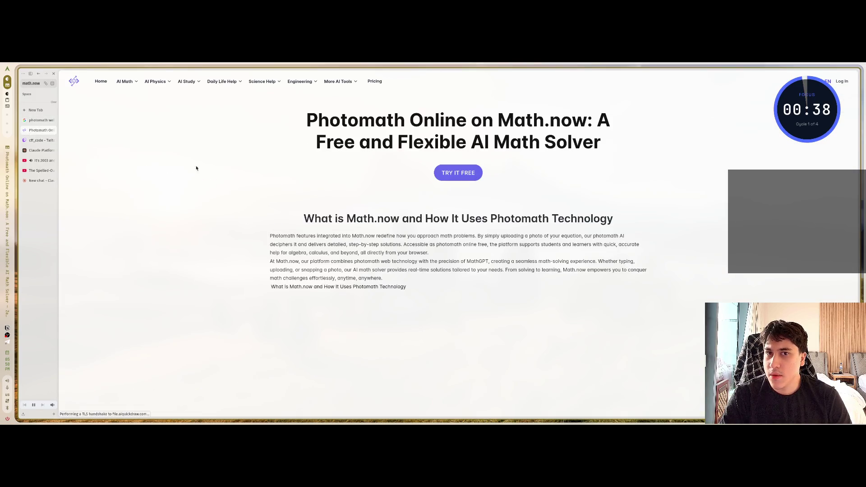
pyautogui.click(465, 176)
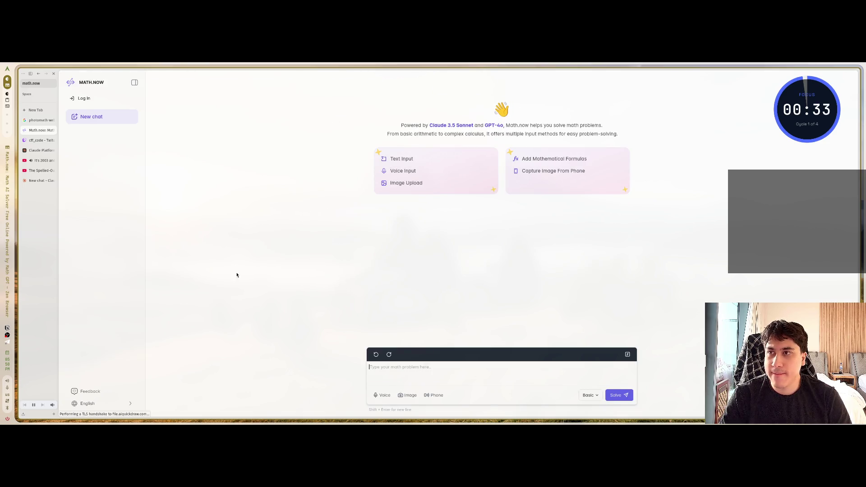
pyautogui.hotkey('alt', 'Left')
# - Clear the 'photomath web' query from the Google search box
pyautogui.click(40, 120)
pyautogui.click(181, 88)
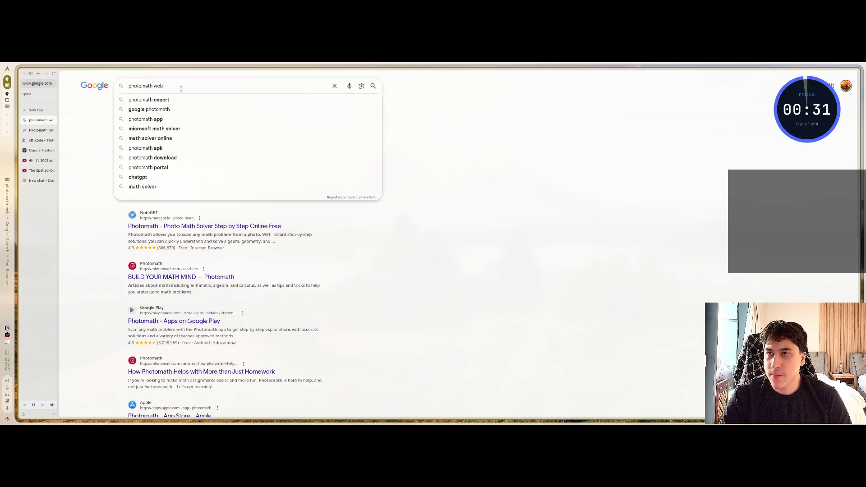
pyautogui.hotkey('ctrl', 'a')
pyautogui.press('BackSpace')
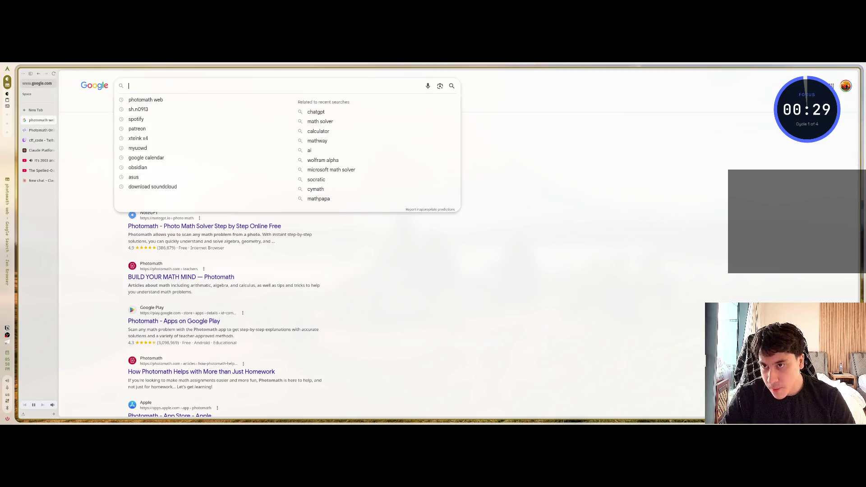
# - Search 'smart calculator' and open the Desmos Scientific Calculator result
pyautogui.write('smart ca')
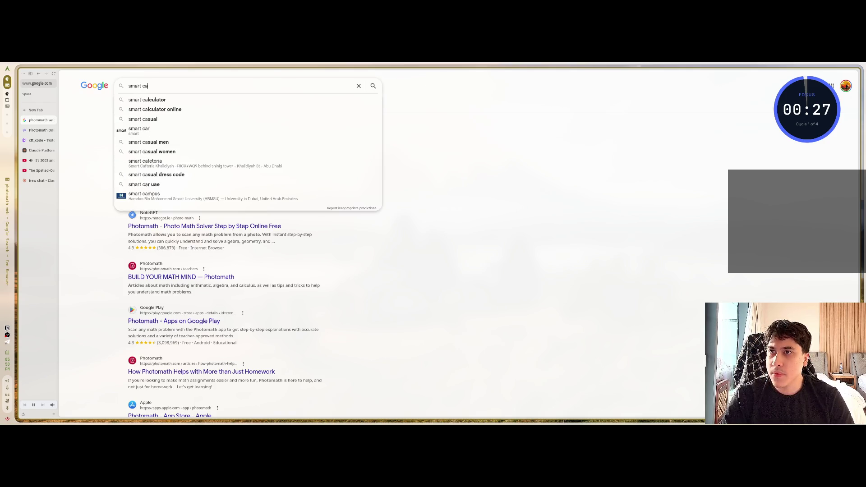
pyautogui.write('lculator')
pyautogui.press('Return')
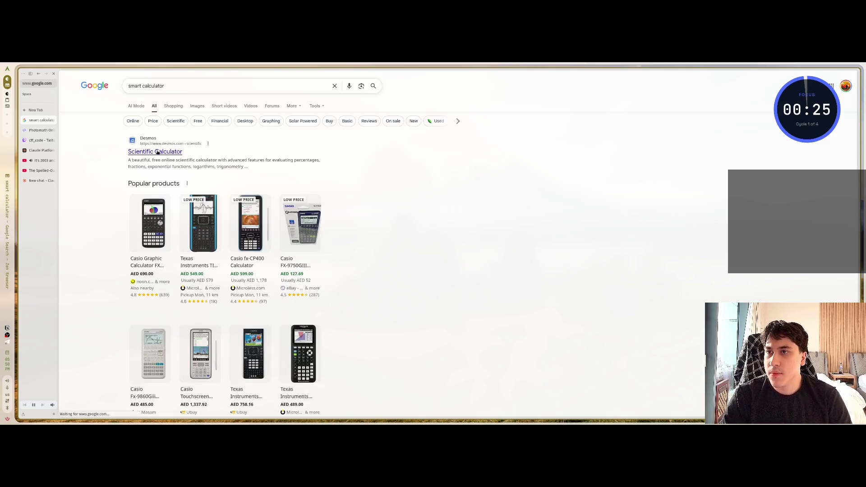
pyautogui.click(176, 149)
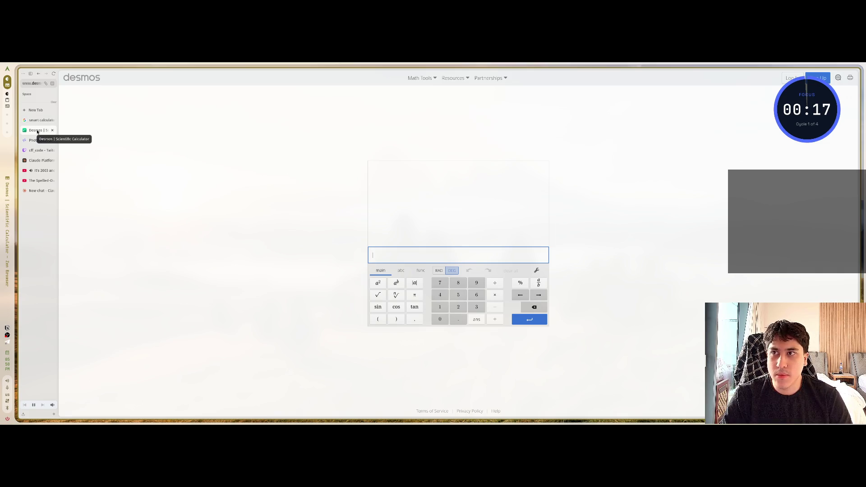
# - Split the Desmos tab into its own window and tile it beside the entropy notes
pyautogui.moveTo(40, 131); pyautogui.dragTo(39, 121)
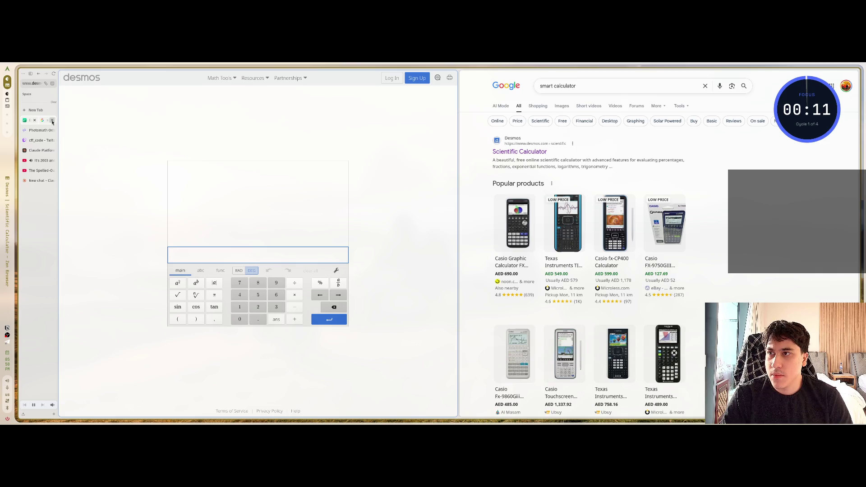
pyautogui.click(51, 120)
pyautogui.rightClick(40, 120)
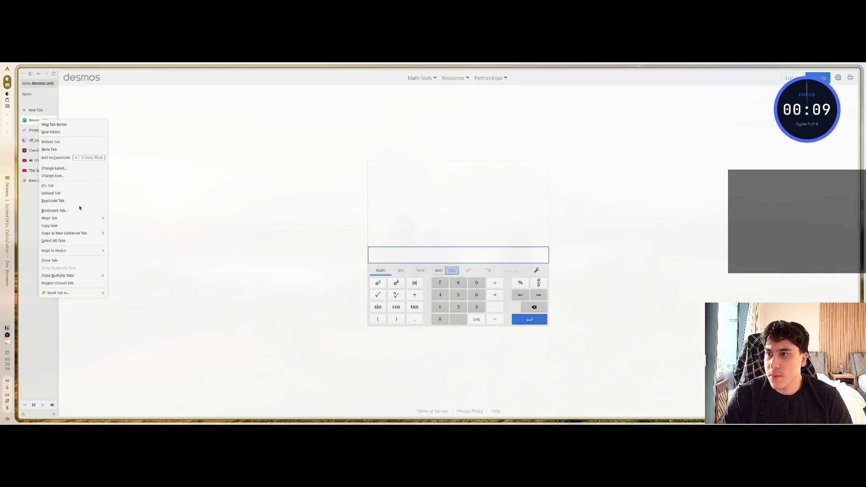
pyautogui.moveTo(81, 218)
pyautogui.click(128, 242)
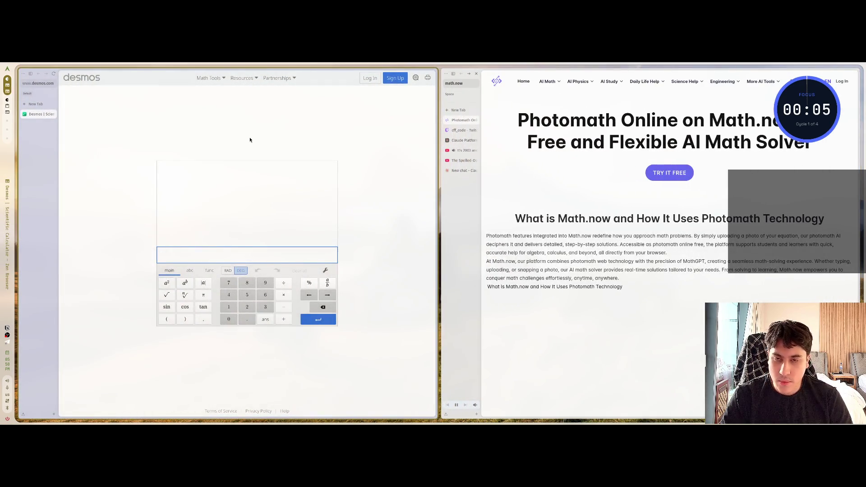
pyautogui.press('super+f')
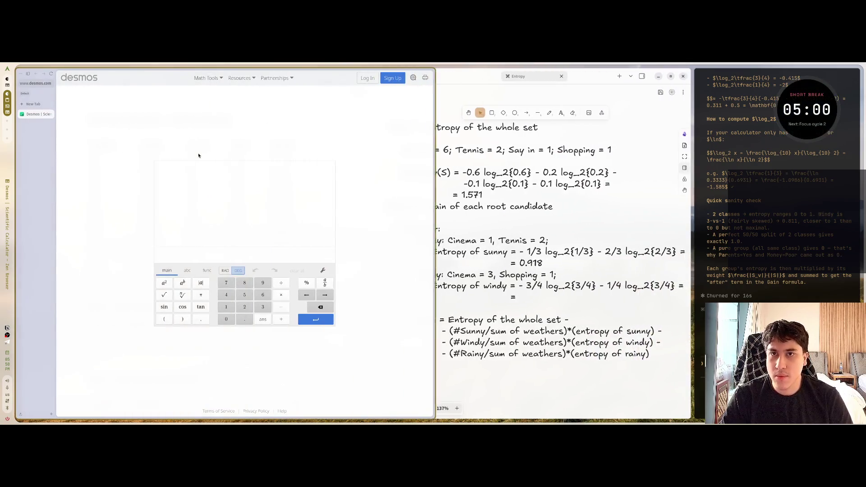
# - Float Desmos as a small window over the notes and start a fraction entry of 3
pyautogui.press('super+v')
pyautogui.moveTo(152, 154)
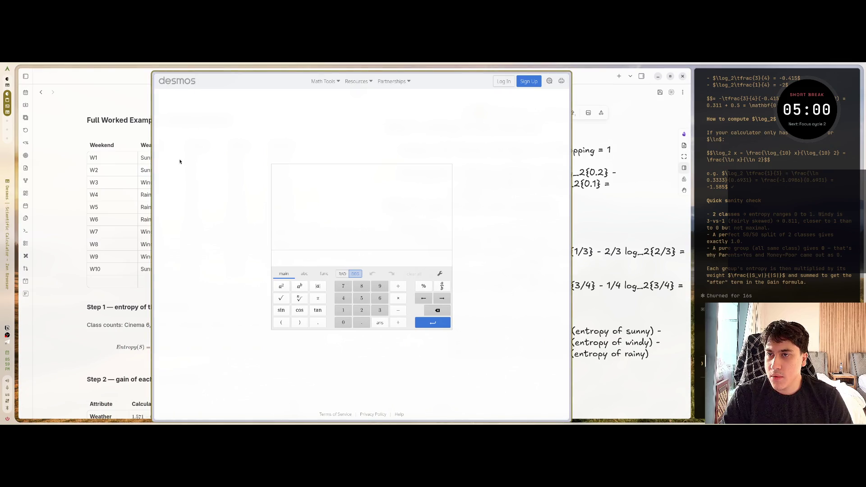
pyautogui.moveTo(155, 77)
pyautogui.mouseDown()
pyautogui.moveTo(311, 230)
pyautogui.moveTo(400, 286)
pyautogui.moveTo(444, 277)
pyautogui.moveTo(445, 198)
pyautogui.moveTo(445, 298)
pyautogui.mouseUp()
pyautogui.moveTo(527, 334)
pyautogui.mouseDown()
pyautogui.moveTo(533, 251)
pyautogui.moveTo(340, 257)
pyautogui.moveTo(356, 261)
pyautogui.moveTo(370, 282)
pyautogui.mouseUp()
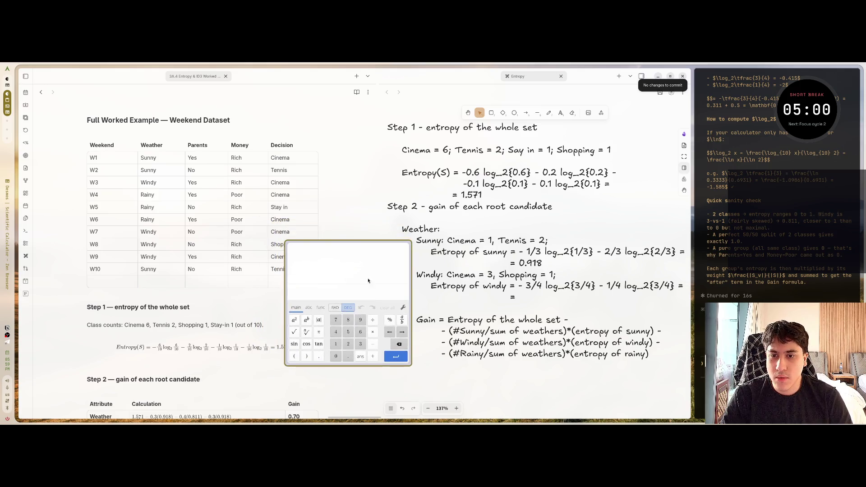
pyautogui.scroll(-3, 523, 244)
pyautogui.click(363, 286)
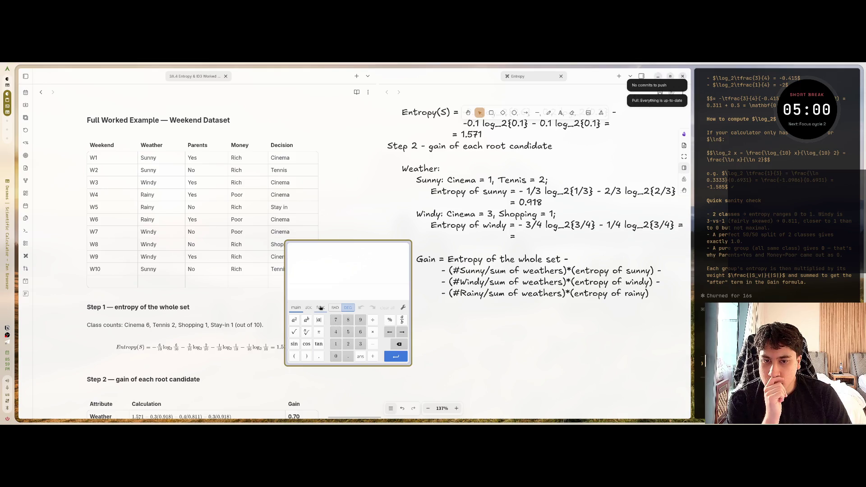
pyautogui.click(402, 320)
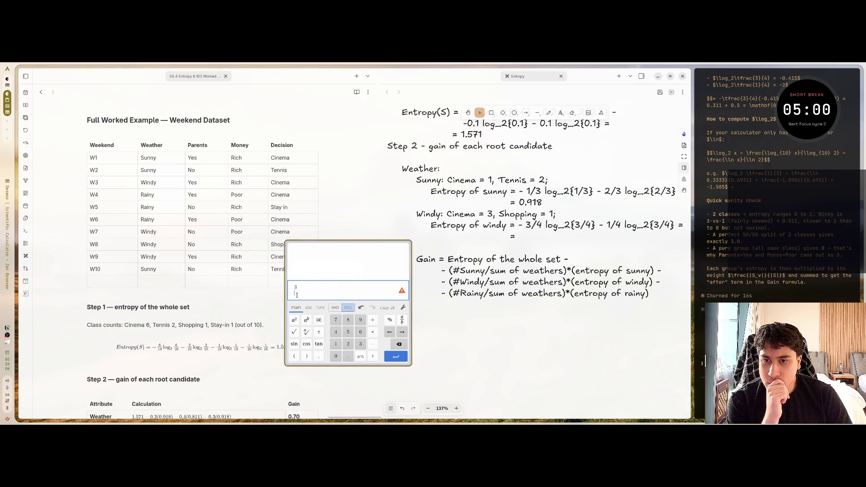
# - Complete the fraction as 3/4 and select the windy entropy expression on the canvas for reference
pyautogui.click(339, 335)
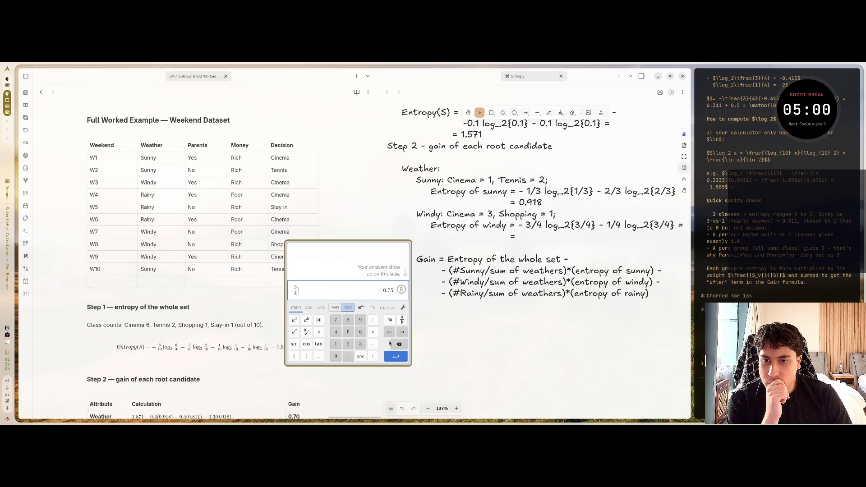
pyautogui.click(524, 224)
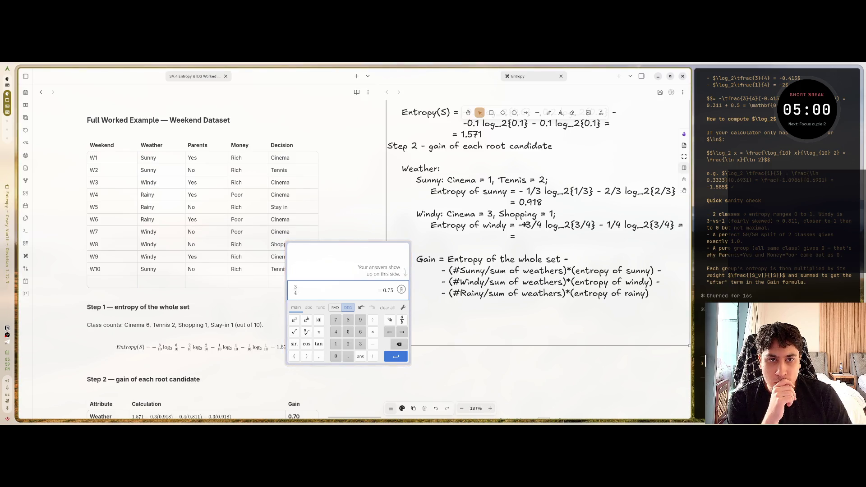
pyautogui.doubleClick(518, 225)
pyautogui.moveTo(517, 225); pyautogui.dragTo(676, 225)
pyautogui.click(333, 259)
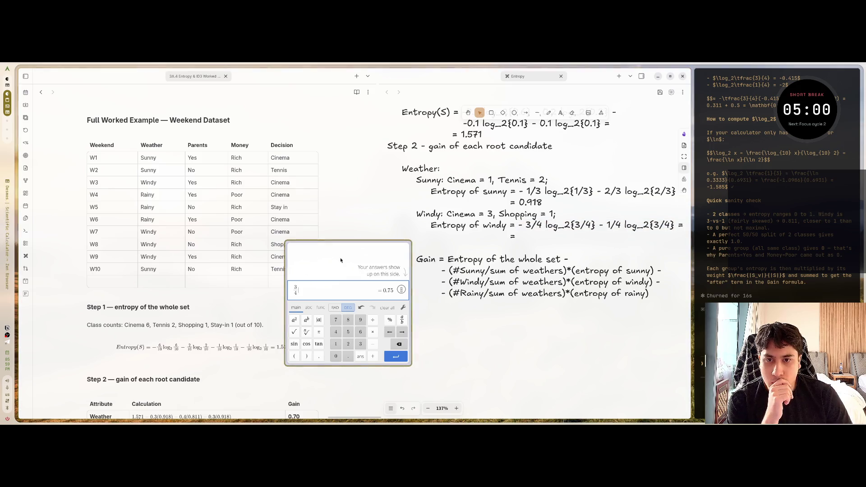
# - Move the calculator above the data table and open its func keypad after 3/4
pyautogui.moveTo(346, 262); pyautogui.dragTo(360, 215)
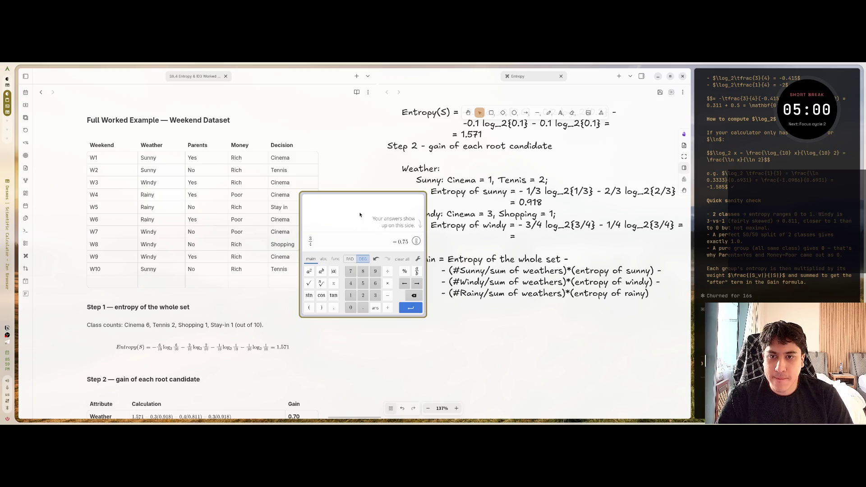
pyautogui.click(315, 231)
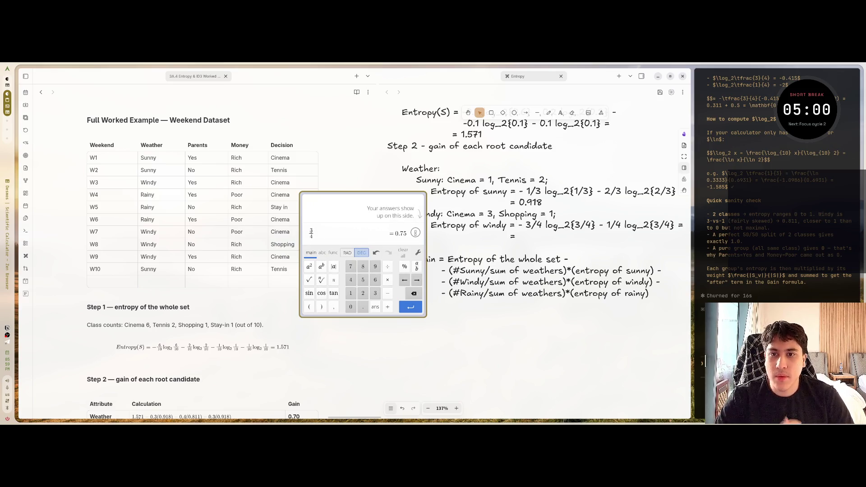
pyautogui.click(315, 232)
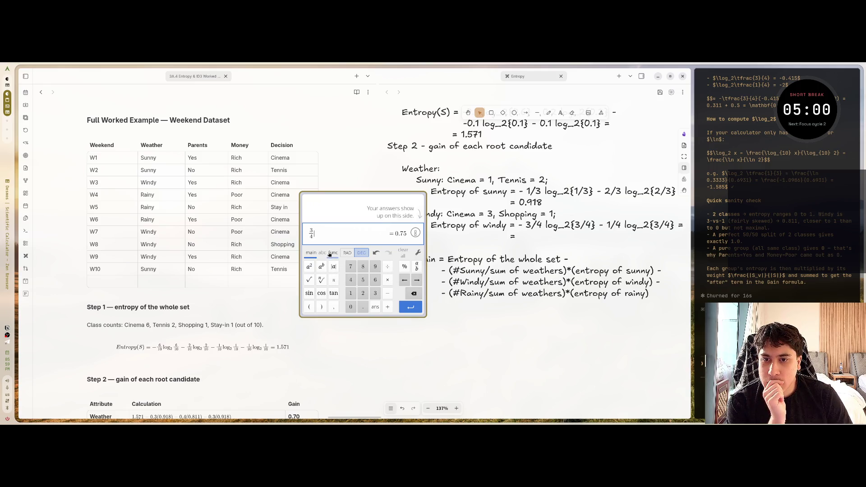
pyautogui.click(322, 253)
pyautogui.click(310, 253)
pyautogui.click(332, 254)
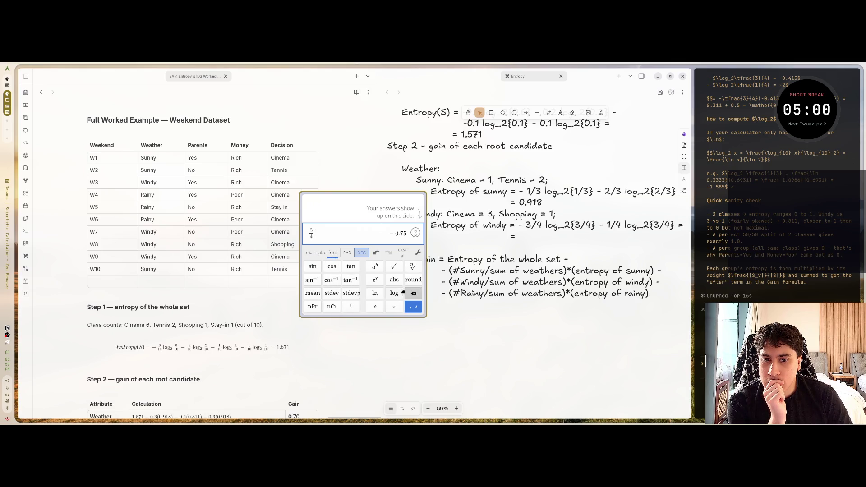
# - Enter log(2) after 3/4 so Desmos evaluates 3/4 log(2) to 0.2257724967
pyautogui.click(394, 293)
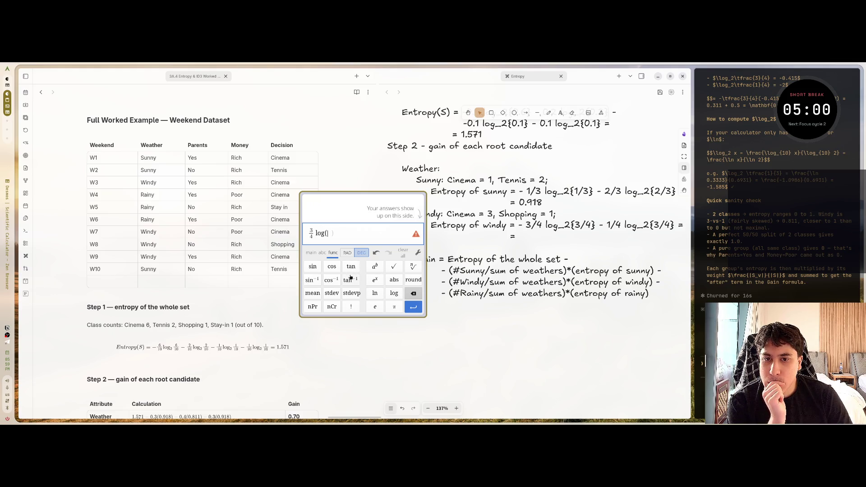
pyautogui.click(312, 253)
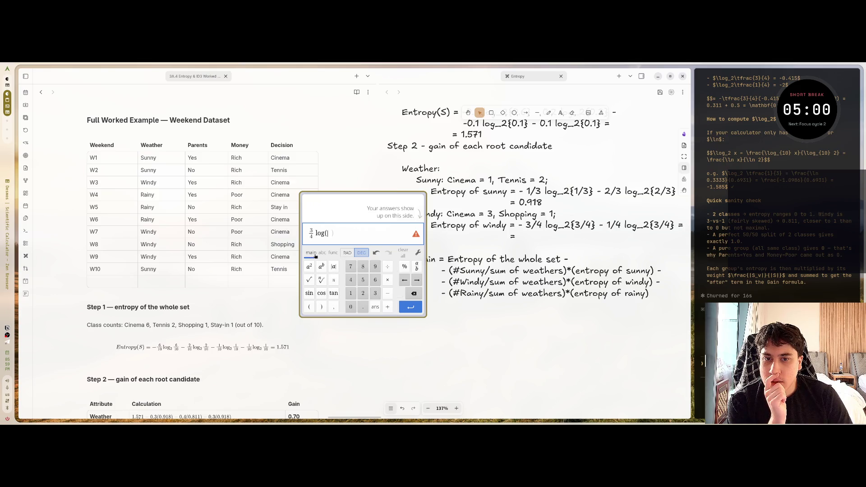
pyautogui.click(362, 294)
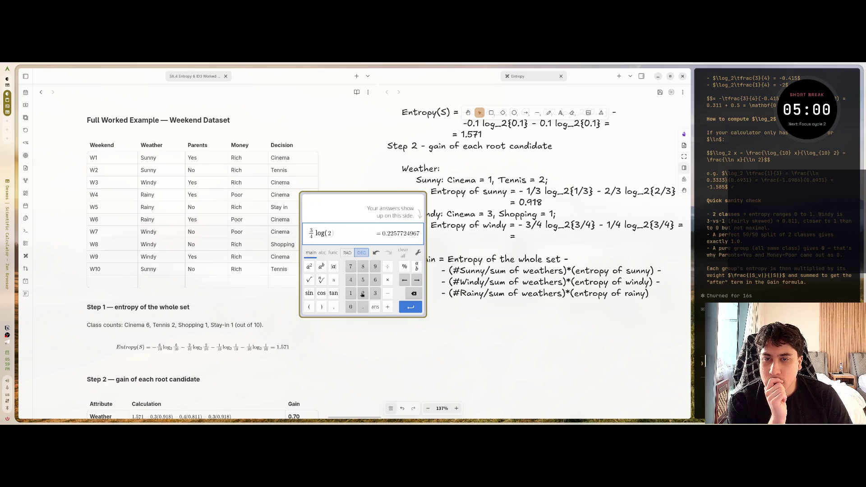
pyautogui.click(415, 295)
pyautogui.click(330, 253)
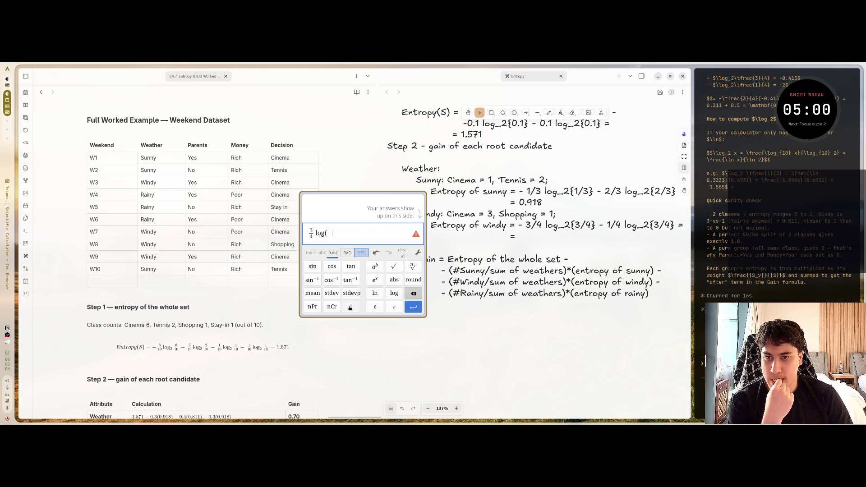
pyautogui.click(315, 255)
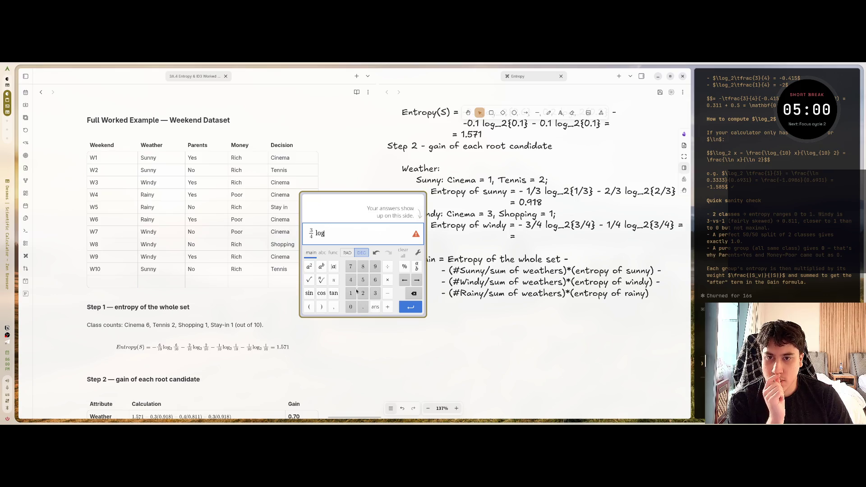
pyautogui.click(331, 253)
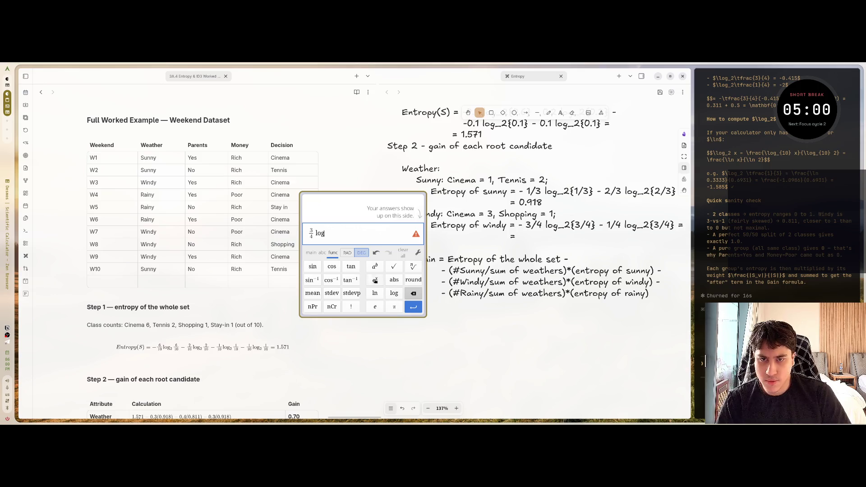
pyautogui.click(310, 253)
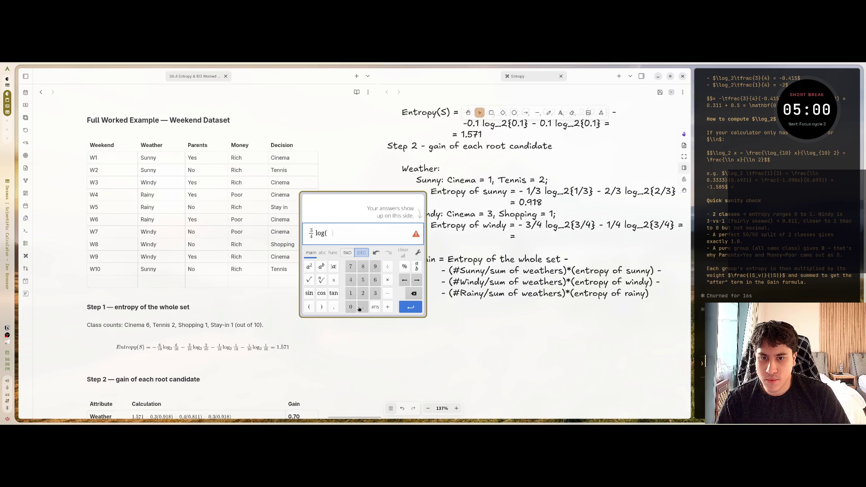
pyautogui.click(364, 294)
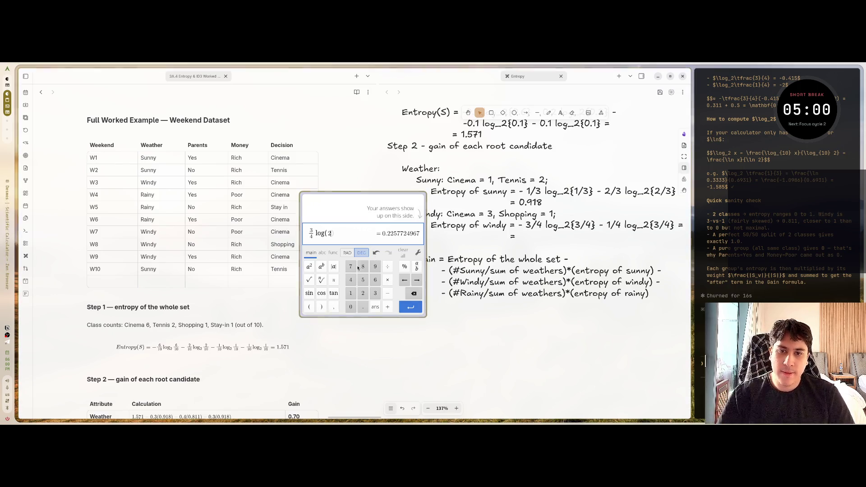
pyautogui.click(322, 252)
pyautogui.moveTo(303, 253)
pyautogui.write('what is best calculator web?')
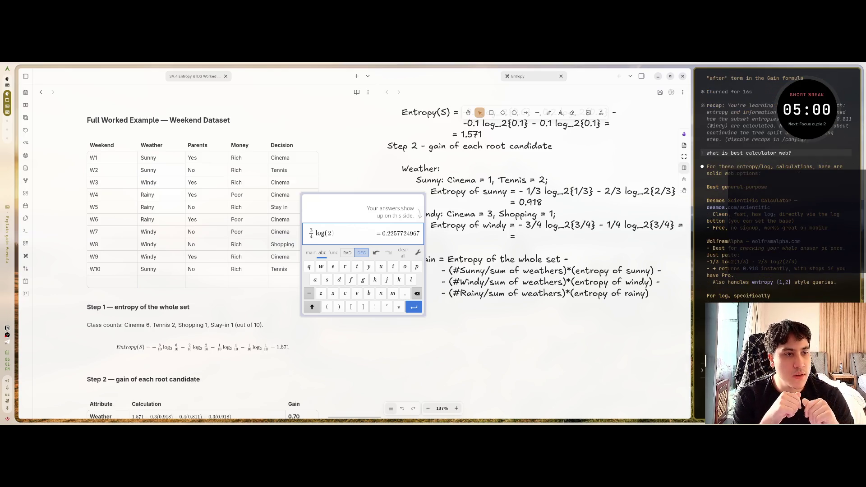
# - Read Claude's web-calculator advice down to the Python entropy helper, then open a terminal pane below the chat
pyautogui.scroll(3, 747, 276)
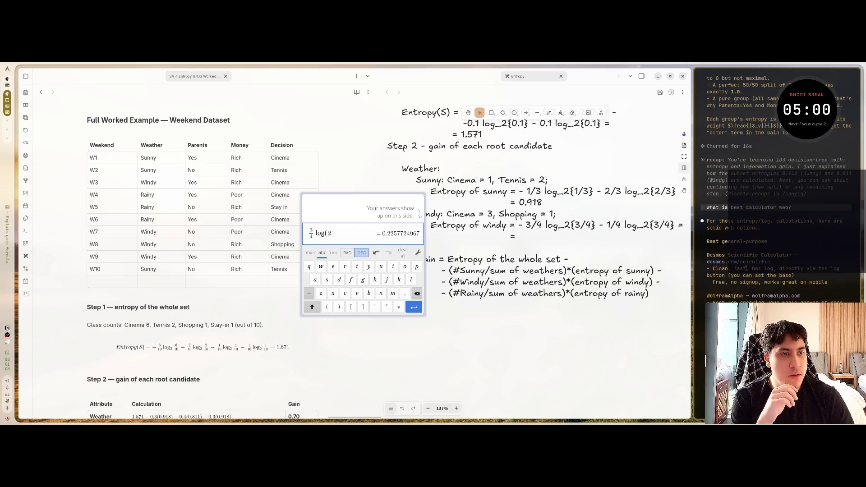
pyautogui.scroll(-3, 746, 280)
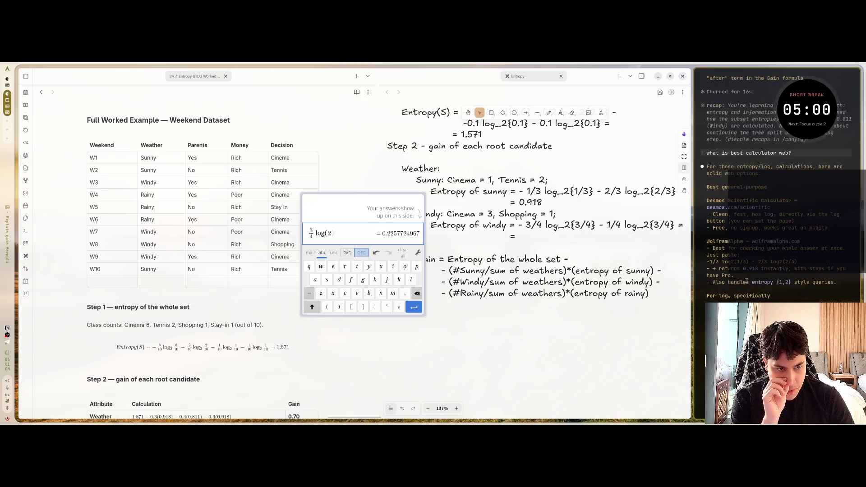
pyautogui.scroll(-2, 747, 280)
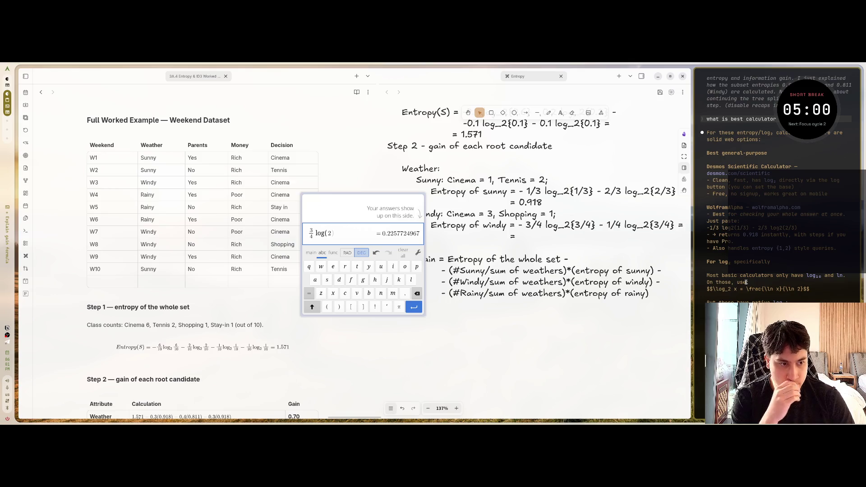
pyautogui.scroll(-2, 747, 288)
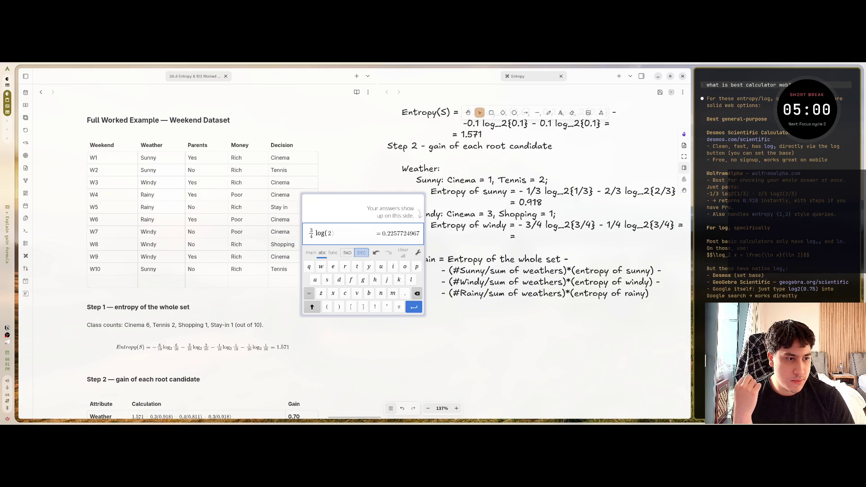
pyautogui.scroll(-6, 776, 226)
pyautogui.scroll(4, 775, 189)
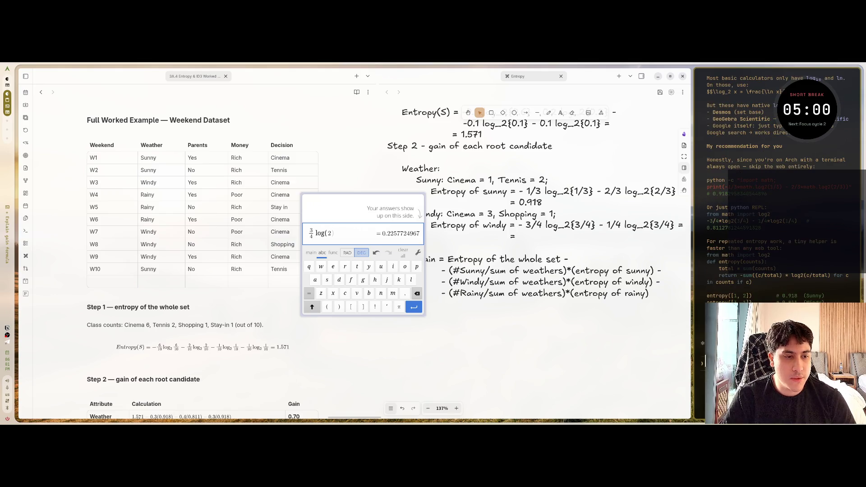
pyautogui.scroll(1, 776, 189)
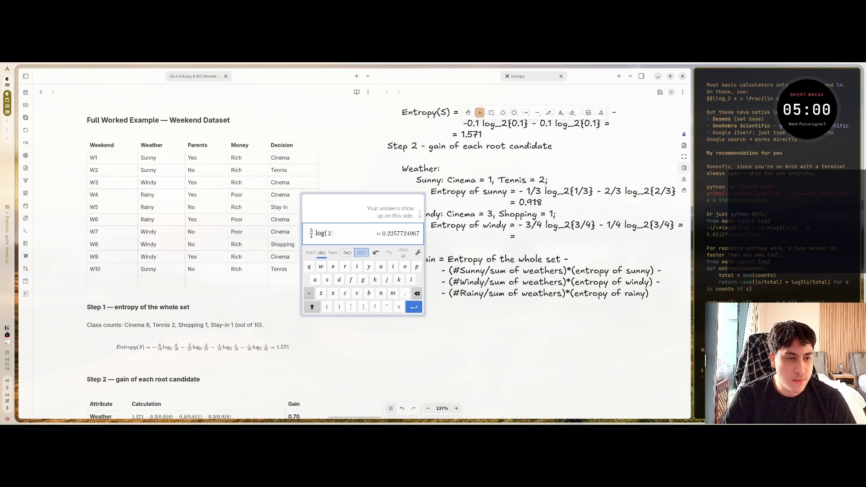
pyautogui.press('super+Return')
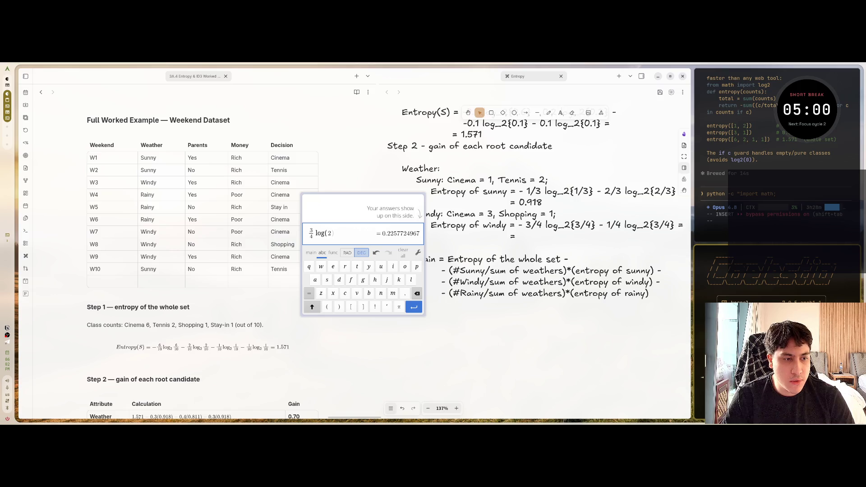
pyautogui.scroll(5, 743, 176)
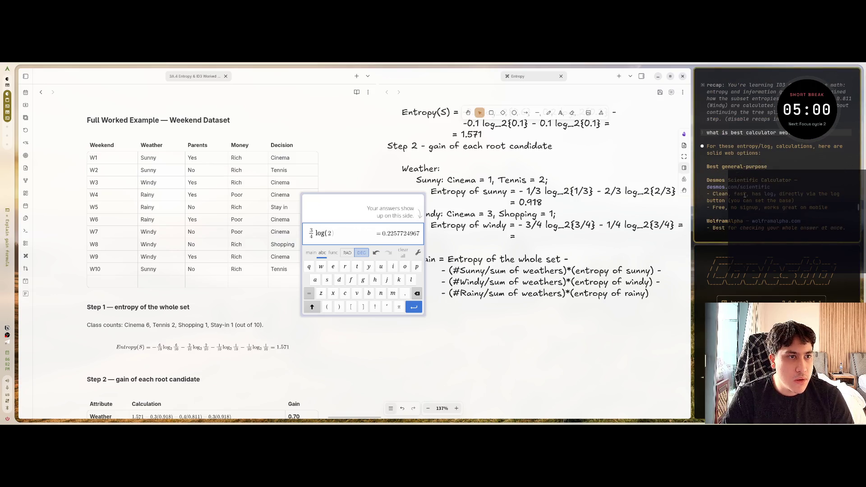
pyautogui.scroll(-3, 744, 194)
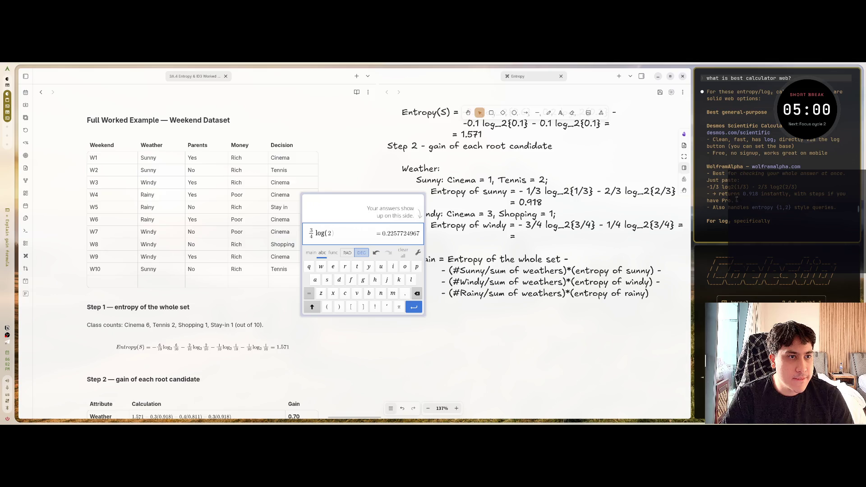
pyautogui.scroll(-5, 729, 195)
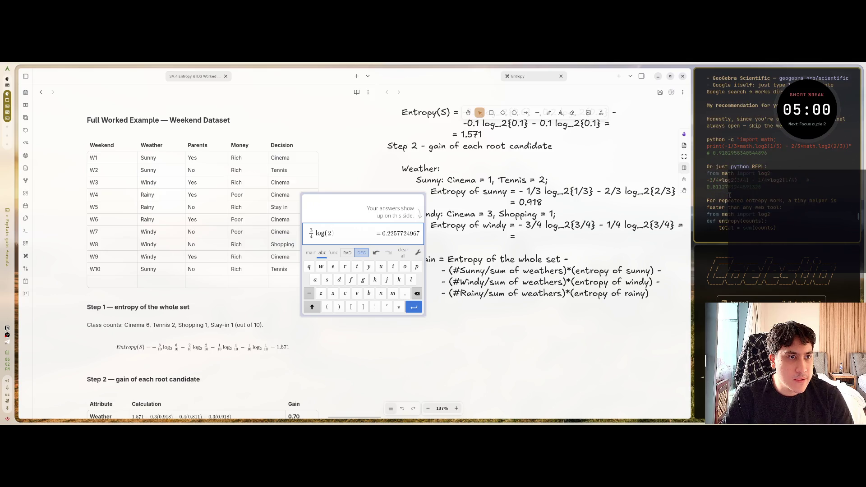
pyautogui.scroll(2, 730, 195)
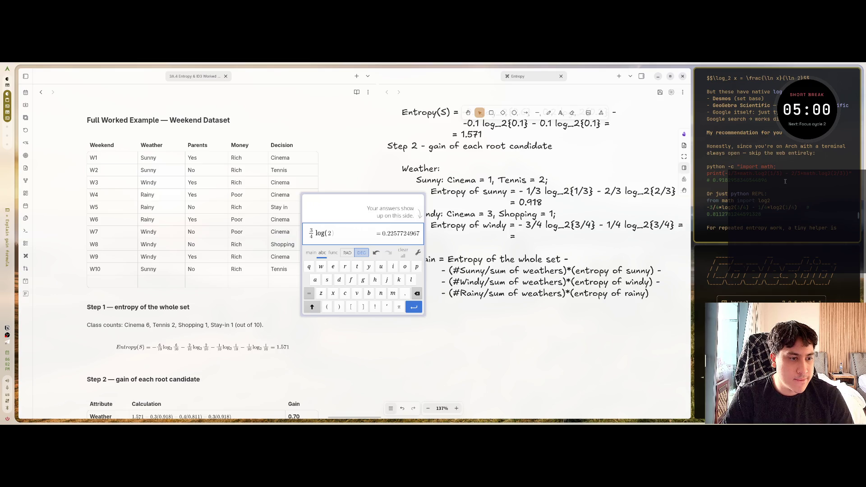
pyautogui.scroll(3, 785, 182)
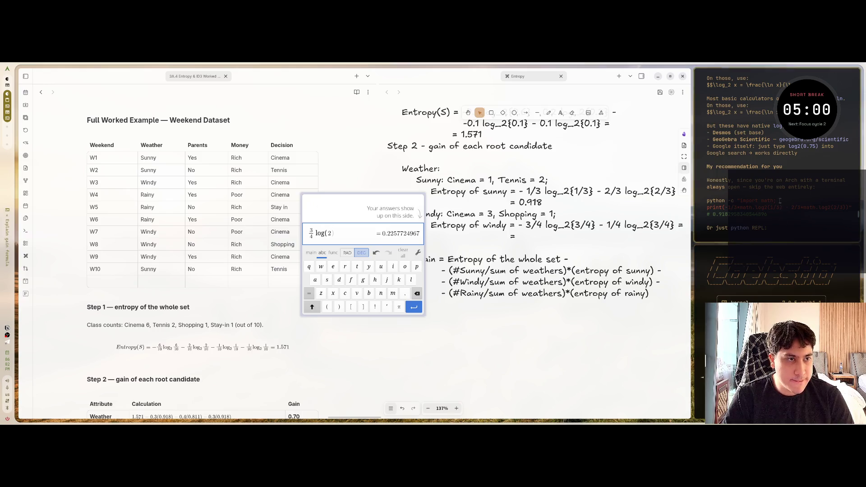
# - Enlarge the terminal pane and run the Python entropy one-liner with the fraction fixed to -3/4
pyautogui.moveTo(693, 244); pyautogui.dragTo(685, 212)
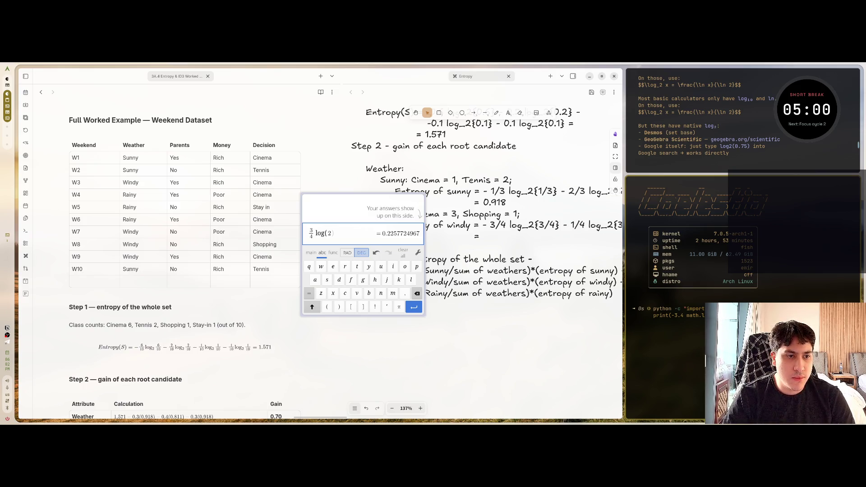
pyautogui.press('BackSpace')
pyautogui.write('/4')
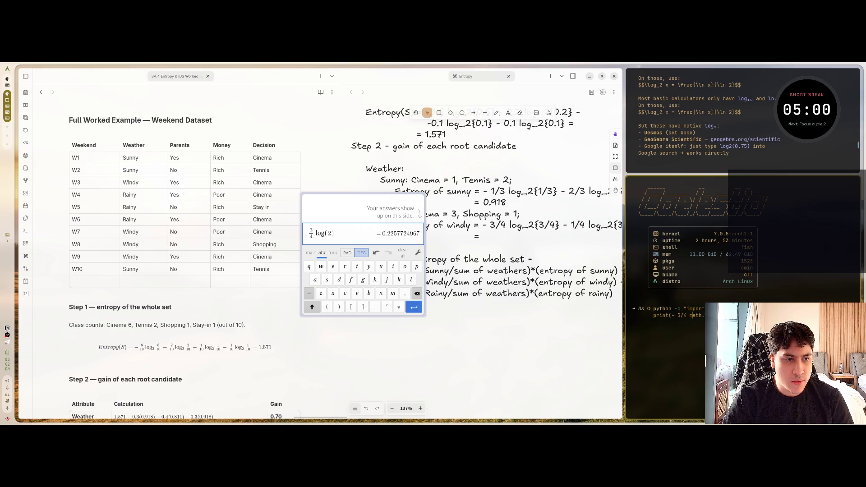
pyautogui.write(' *')
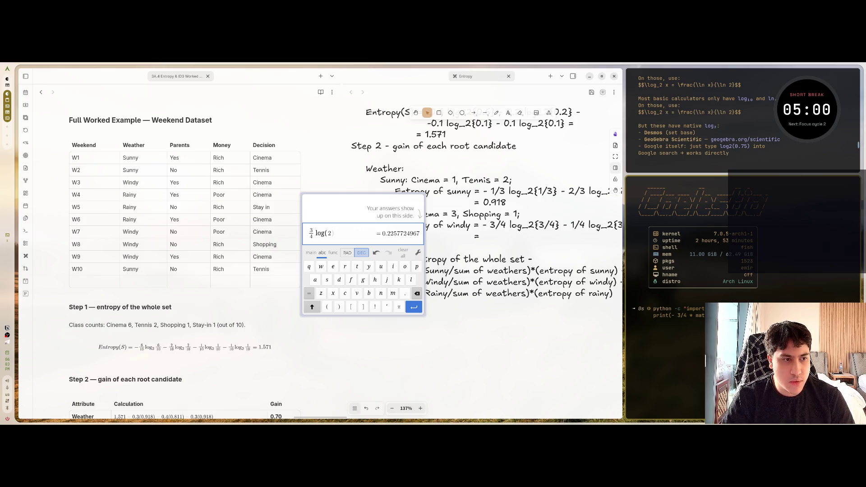
pyautogui.press('Return')
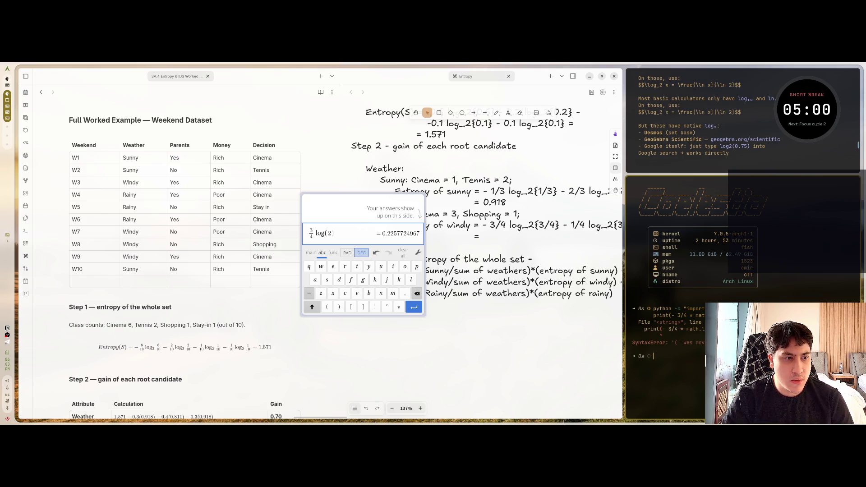
# - Rerun the corrected windy entropy command, getting 0.8112781244591328, and float the terminal
pyautogui.press('Up')
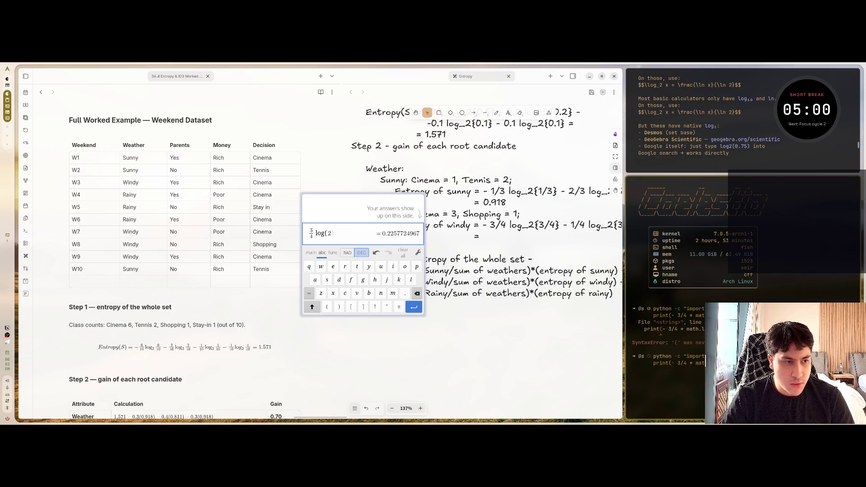
pyautogui.press('Return')
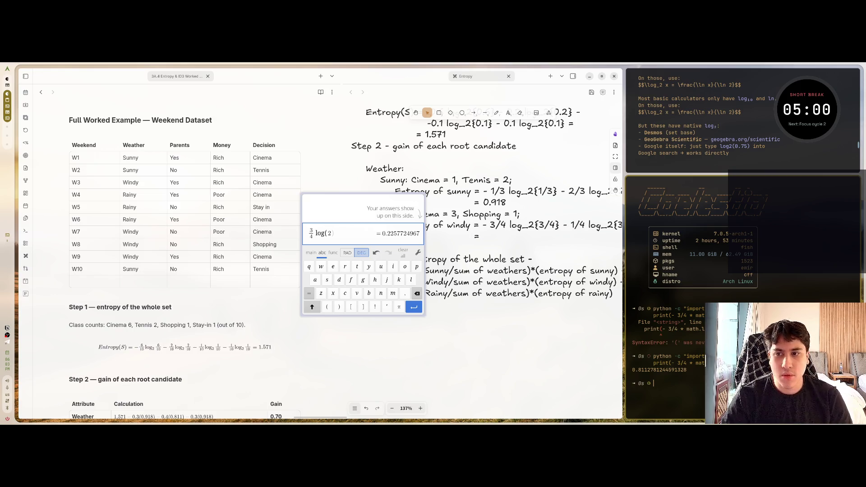
pyautogui.scroll(-2, 184, 391)
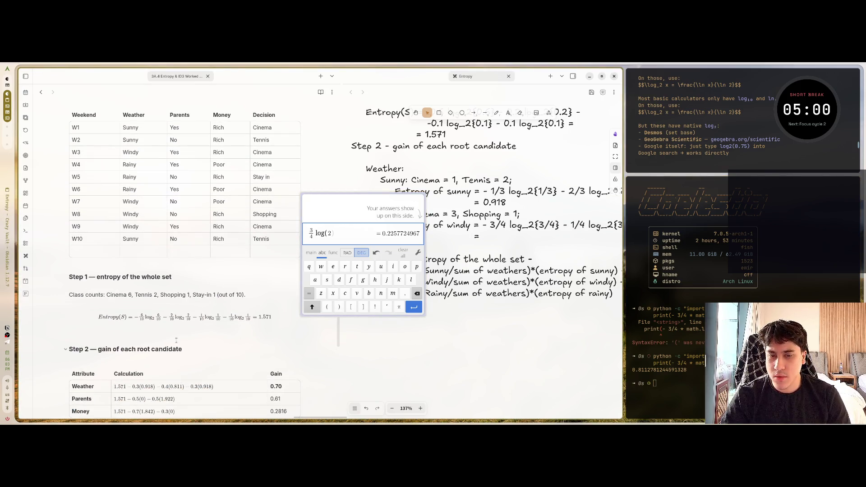
pyautogui.scroll(2, 175, 343)
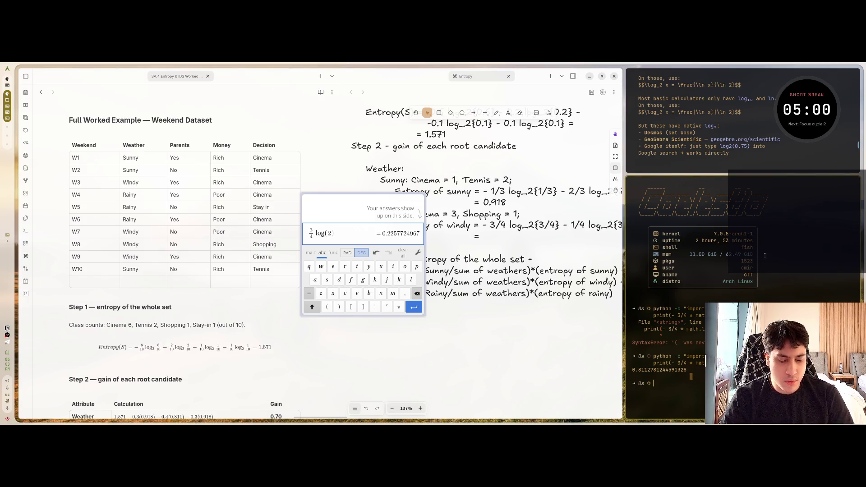
pyautogui.press('super+v')
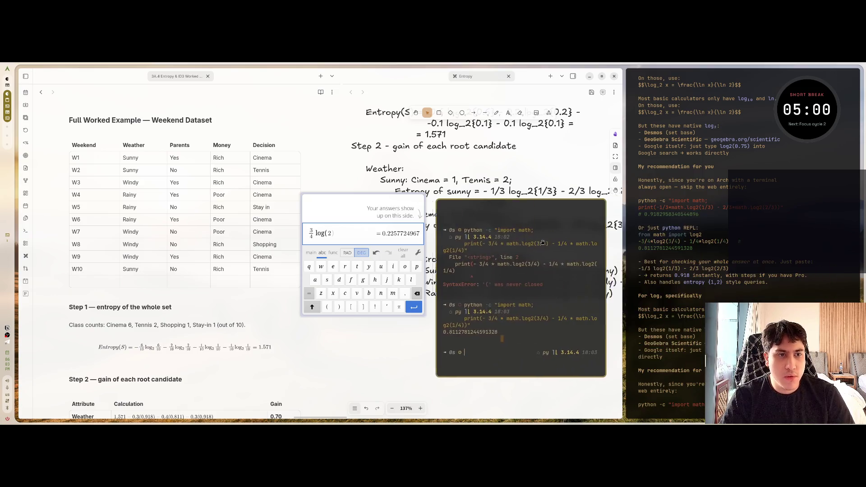
# - Centre the floating terminal, clear it, retype the python -c command, and close the Desmos popup
pyautogui.moveTo(369, 207)
pyautogui.mouseDown()
pyautogui.moveTo(219, 250)
pyautogui.moveTo(220, 271)
pyautogui.mouseUp()
pyautogui.press('super+c')
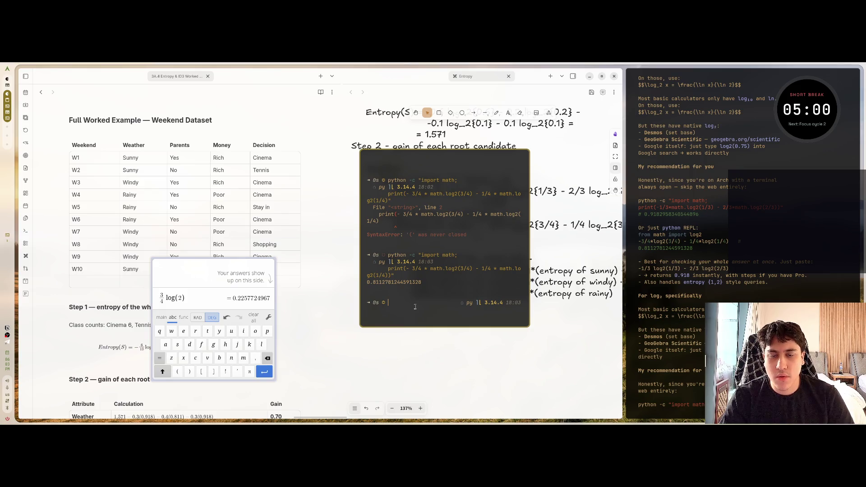
pyautogui.write('clear')
pyautogui.press('Return')
pyautogui.write('p')
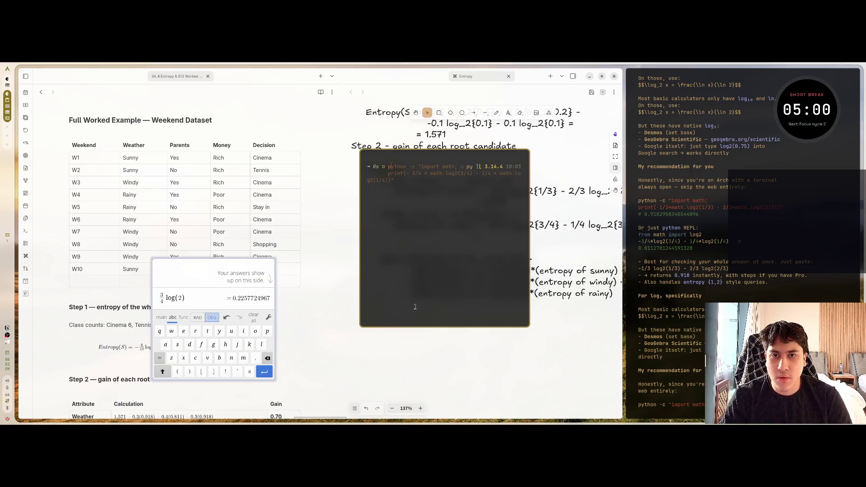
pyautogui.write('ython')
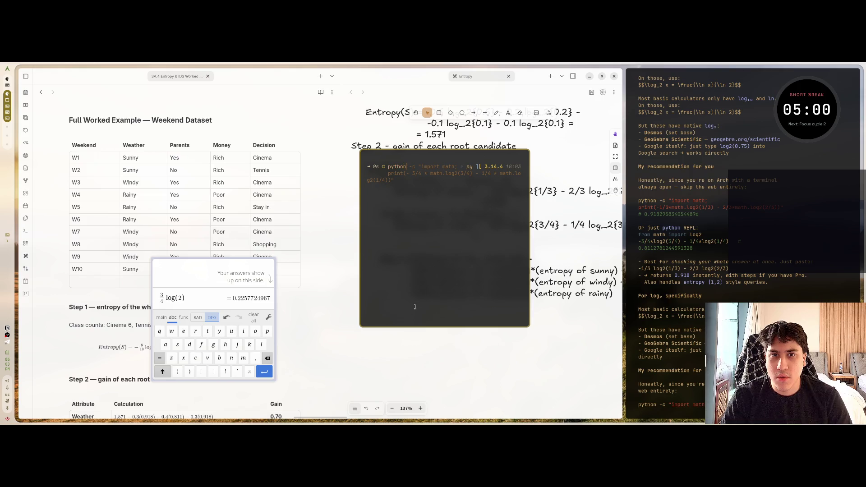
pyautogui.write(' -c "import math;')
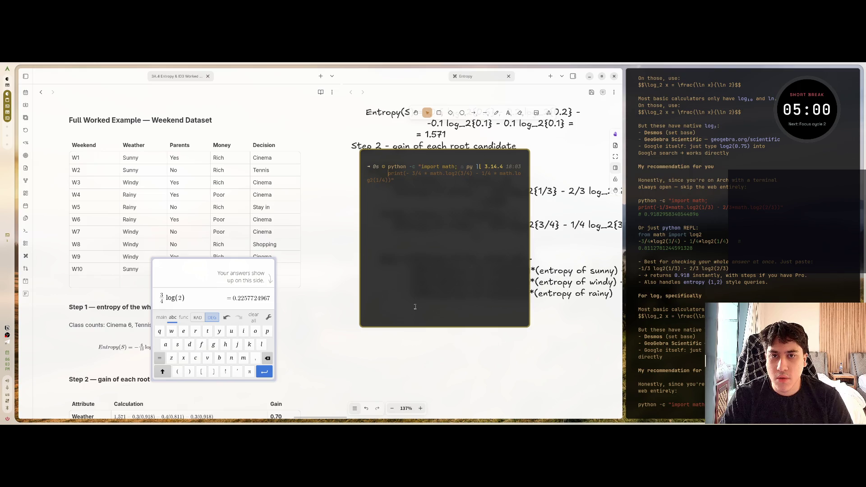
pyautogui.moveTo(254, 268); pyautogui.dragTo(214, 271)
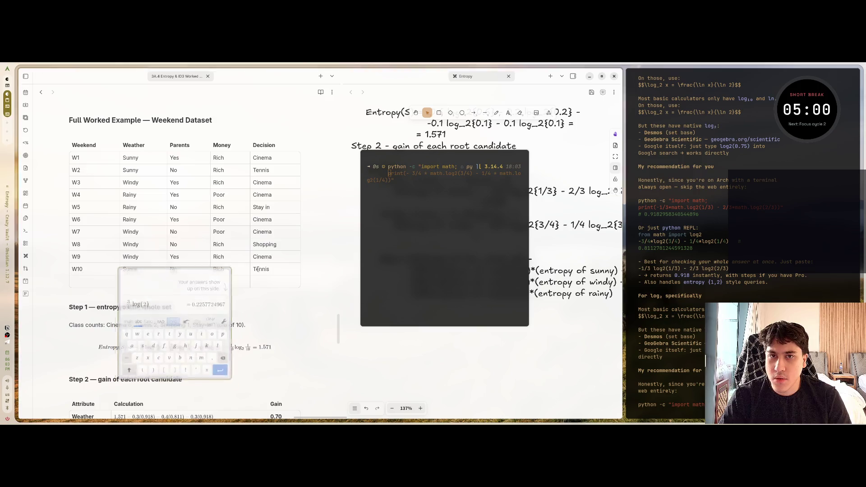
pyautogui.press('Escape')
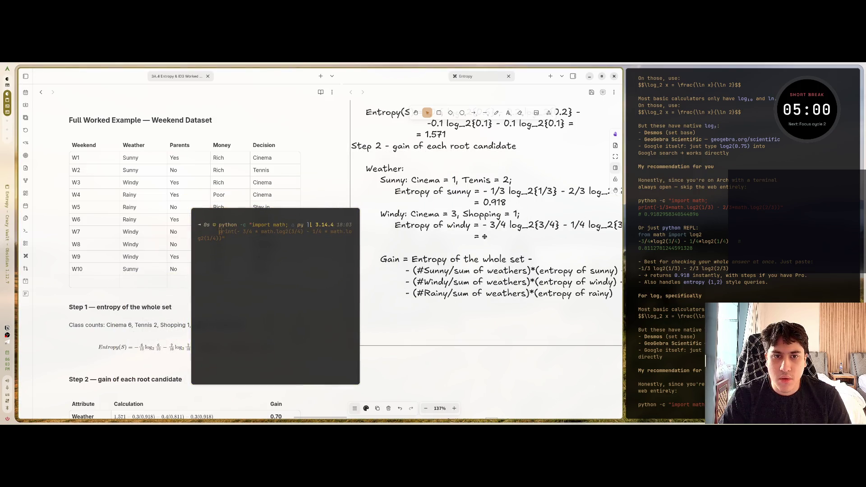
# - Rerun the windy entropy Python command and select its 0.8112781244591328 output
pyautogui.doubleClick(483, 235)
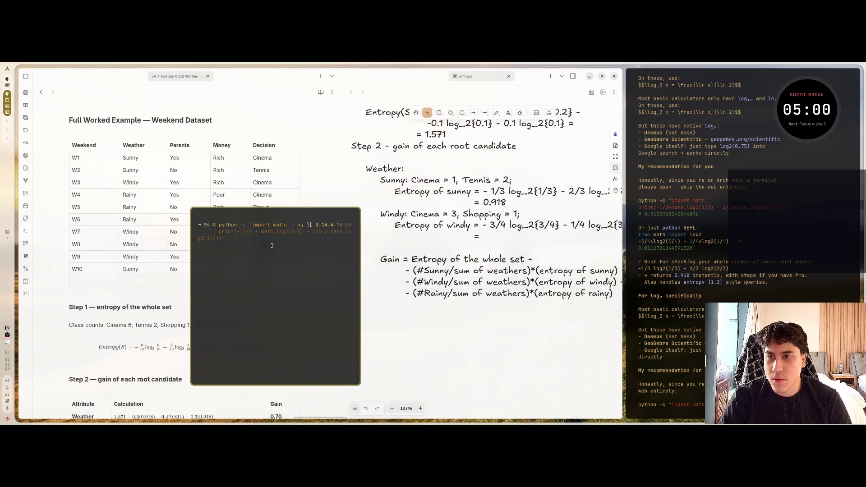
pyautogui.press('Up')
pyautogui.hotkey('ctrl', 'w')
pyautogui.hotkey('ctrl', 'w')
pyautogui.hotkey('ctrl', 'w')
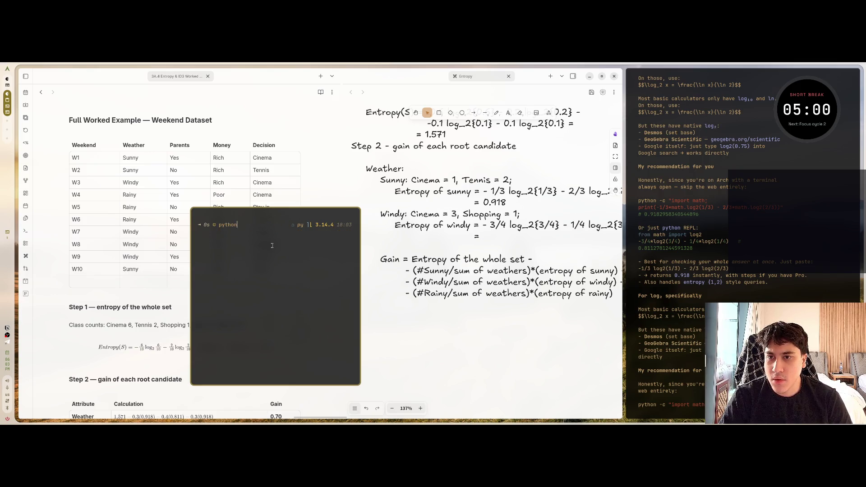
pyautogui.press('Up')
pyautogui.press('Return')
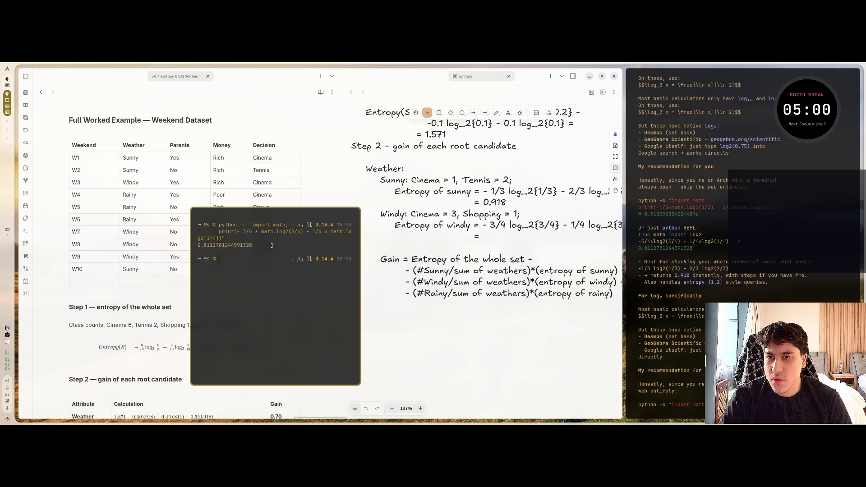
pyautogui.moveTo(253, 245); pyautogui.dragTo(198, 245)
# - Write 0.811 after the '=' on the Windy entropy line in the canvas
pyautogui.doubleClick(544, 237)
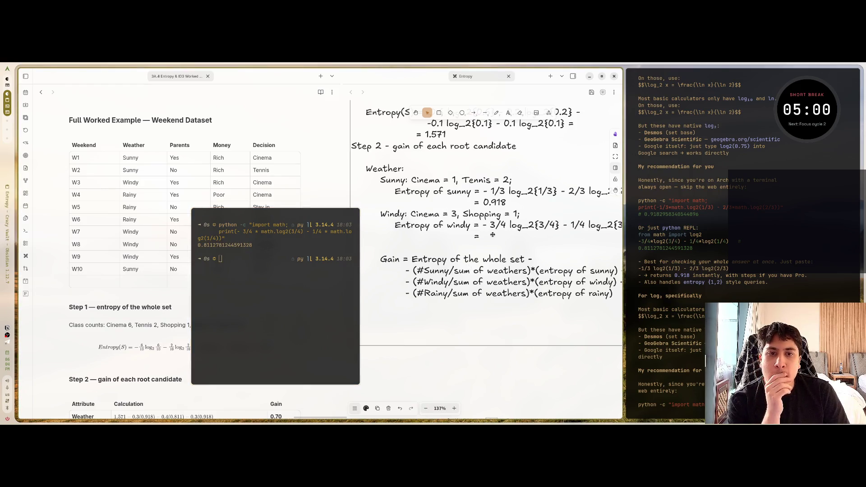
pyautogui.write('0.811')
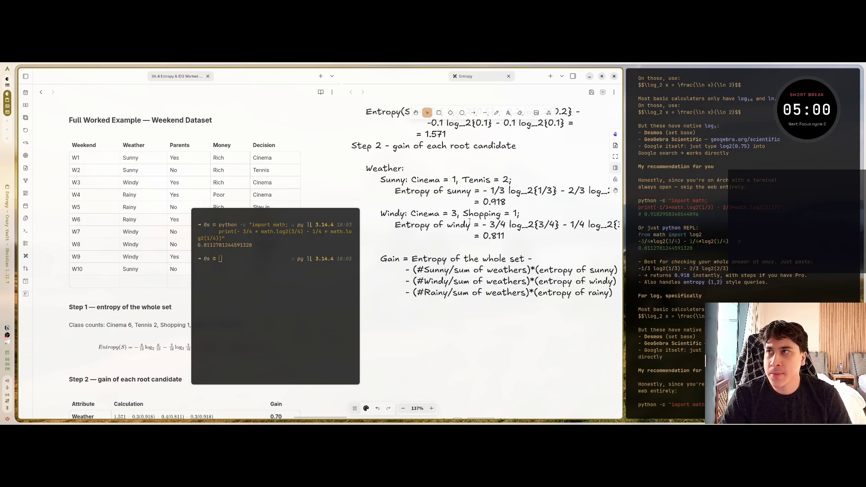
pyautogui.press('Escape')
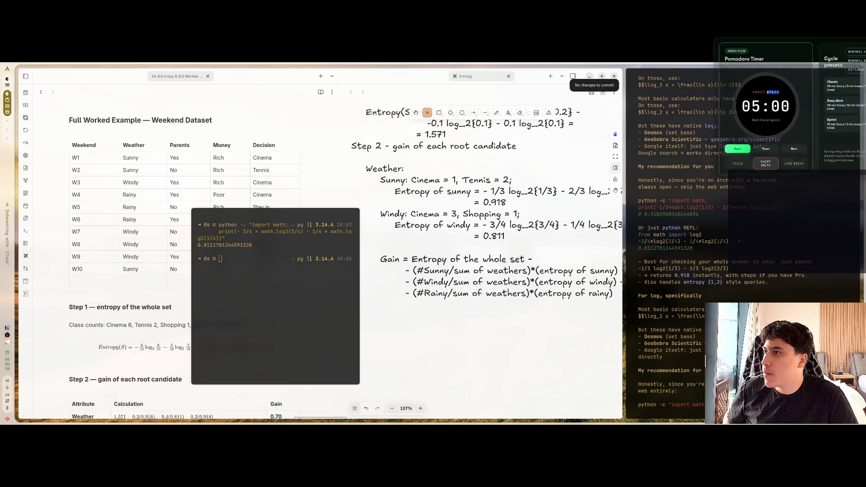
# - Start the short break, shorten the terminal, clear it and rerun the entropy command for 0.8112781244591328
pyautogui.press('space')
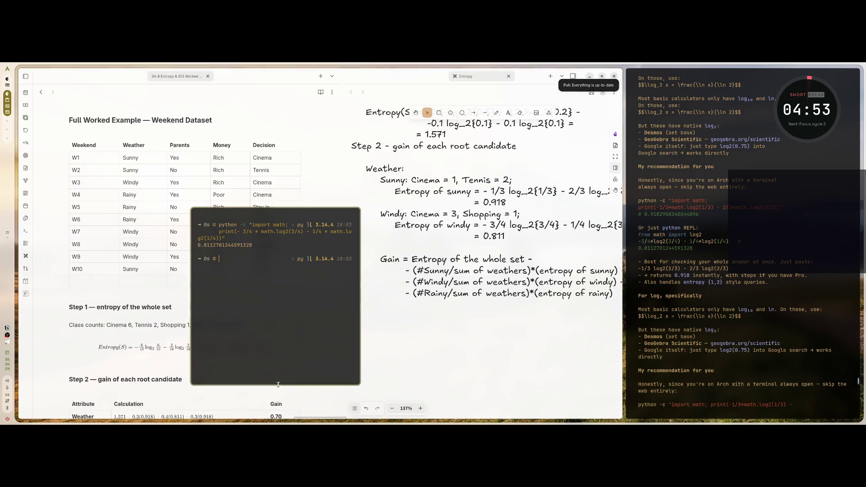
pyautogui.moveTo(279, 385)
pyautogui.mouseDown()
pyautogui.moveTo(275, 233)
pyautogui.moveTo(275, 308)
pyautogui.moveTo(274, 298)
pyautogui.mouseUp()
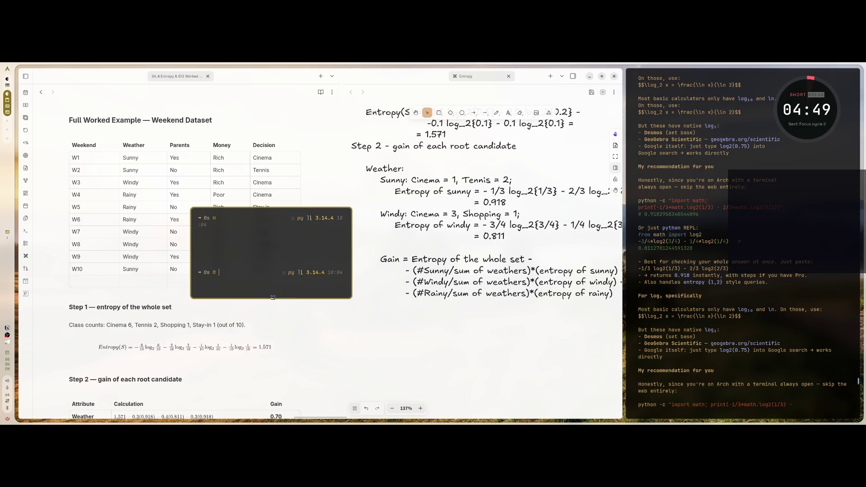
pyautogui.hotkey('ctrl', 'l')
pyautogui.press('Up')
pyautogui.press('Return')
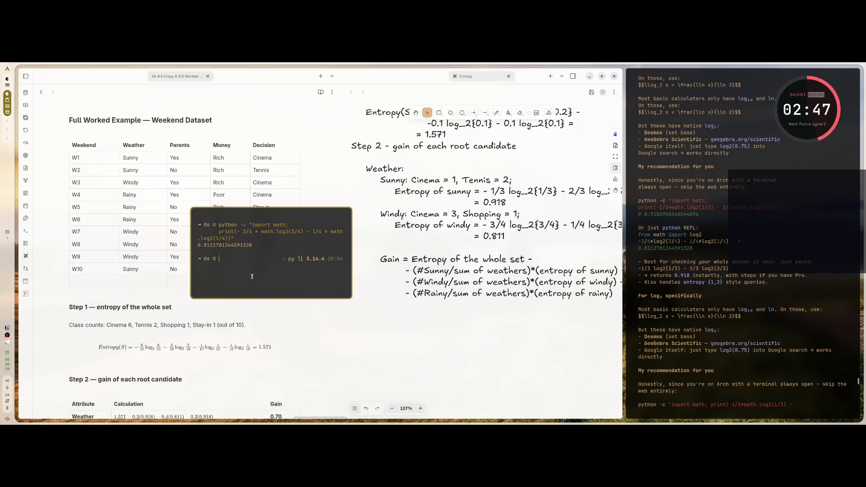
pyautogui.click(697, 247)
pyautogui.write('python -c "import math;')
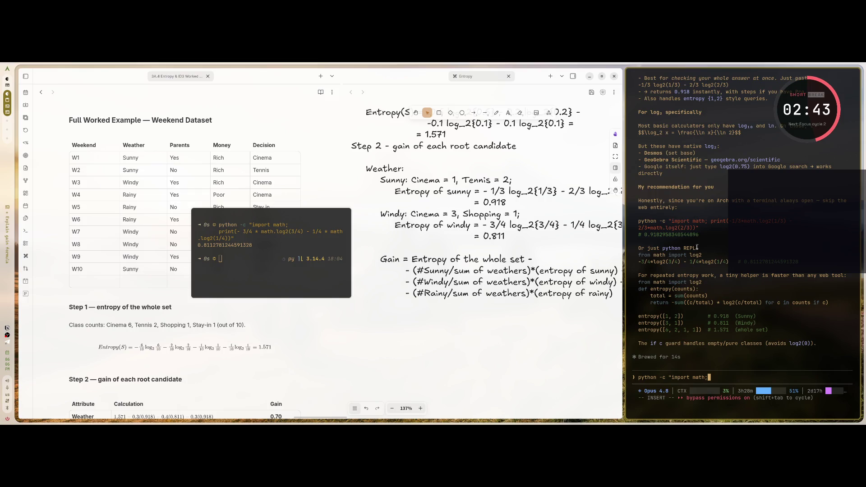
pyautogui.click(591, 354)
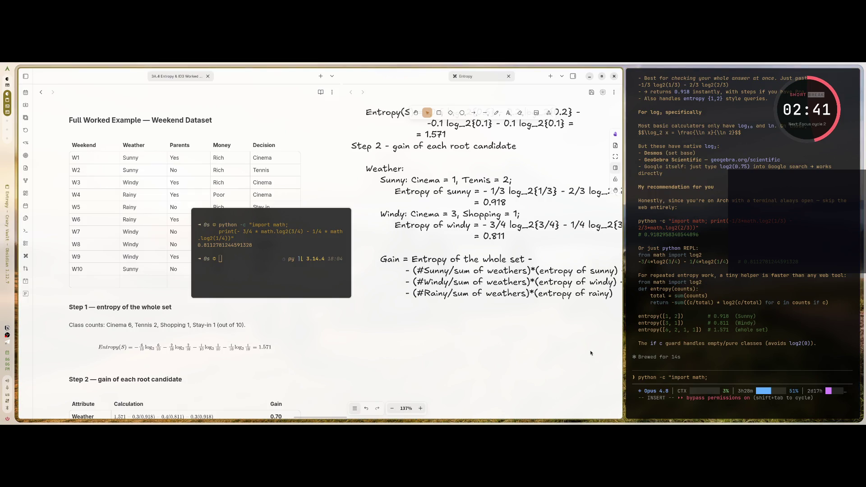
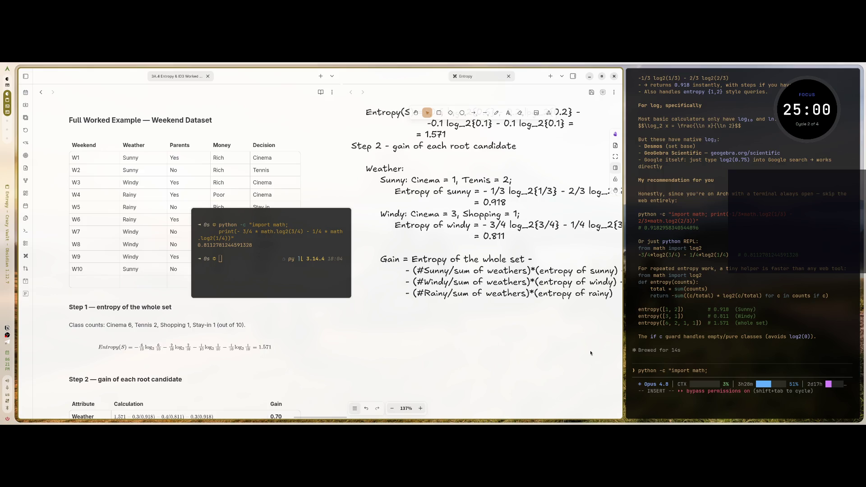
# - Switch from the Obsidian Excalidraw note to the browser showing the Math.now Photomath page
pyautogui.press('super+2')
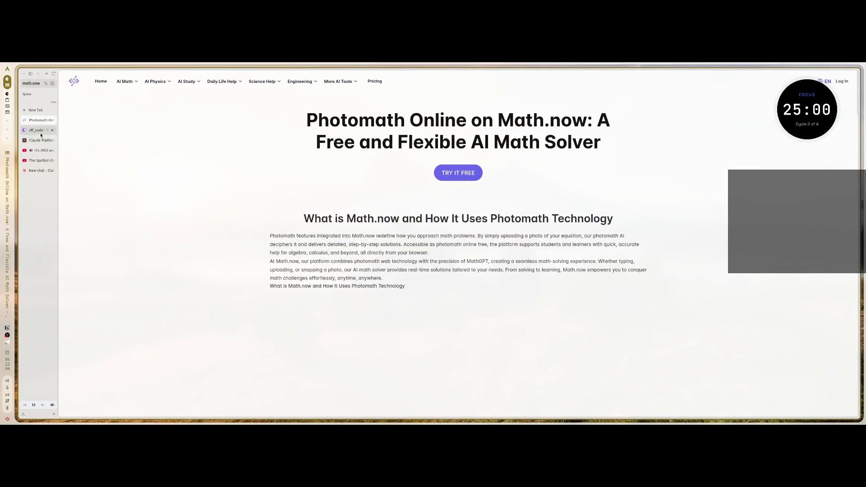
# - Open and reload the cff_code Twitch stream page, then scroll through it
pyautogui.click(39, 130)
pyautogui.hotkey('ctrl', 'r')
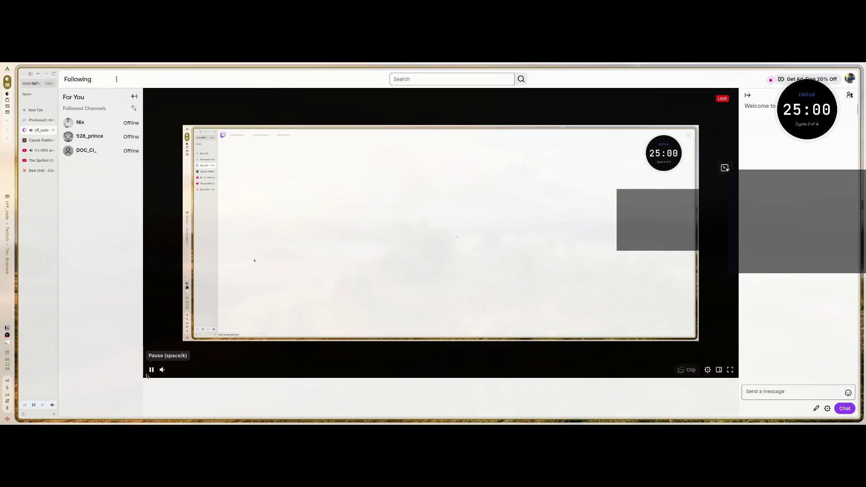
pyautogui.scroll(-3, 428, 362)
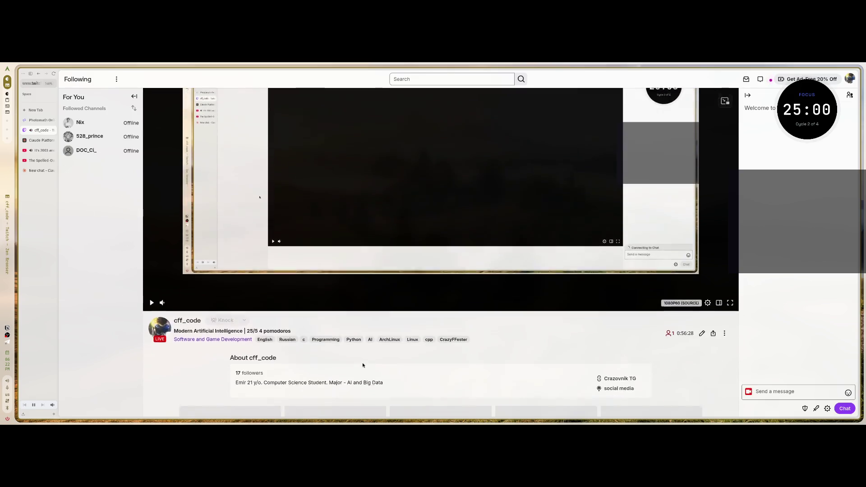
pyautogui.scroll(-3, 428, 362)
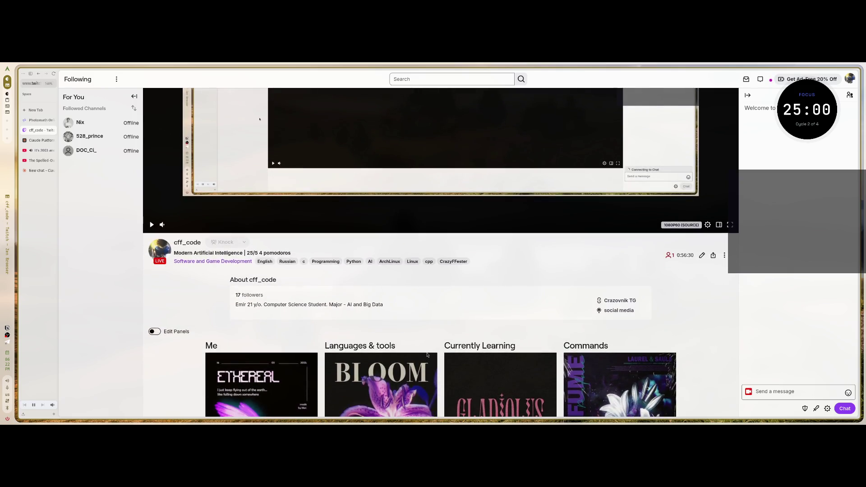
pyautogui.scroll(-7, 427, 355)
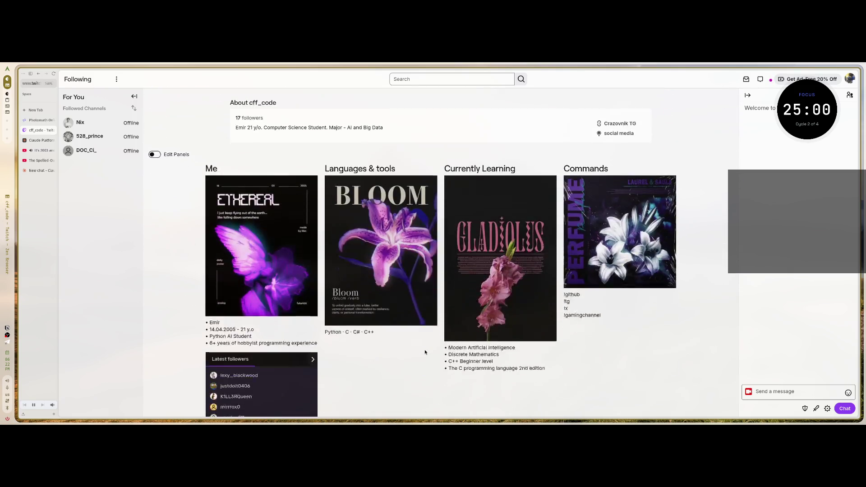
pyautogui.scroll(13, 422, 352)
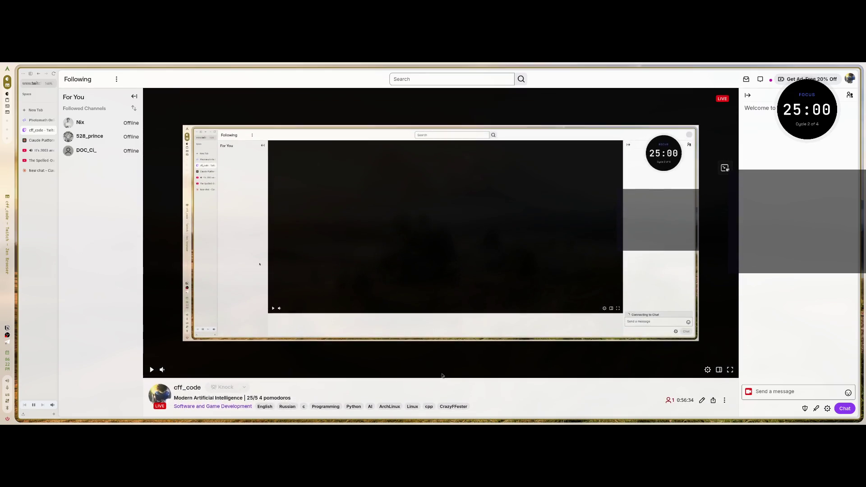
# - Start the 25-minute focus timer in the streaming software and return to the Obsidian workspace
pyautogui.hotkey('alt', 'Tab')
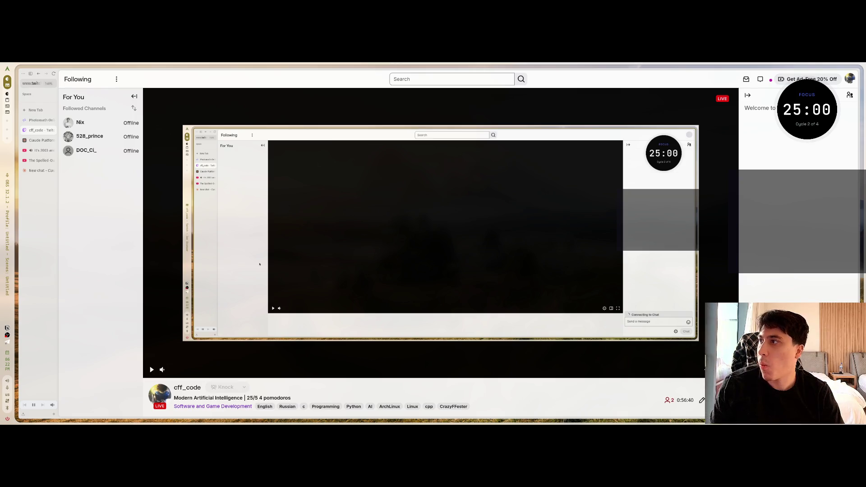
pyautogui.doubleClick(816, 124)
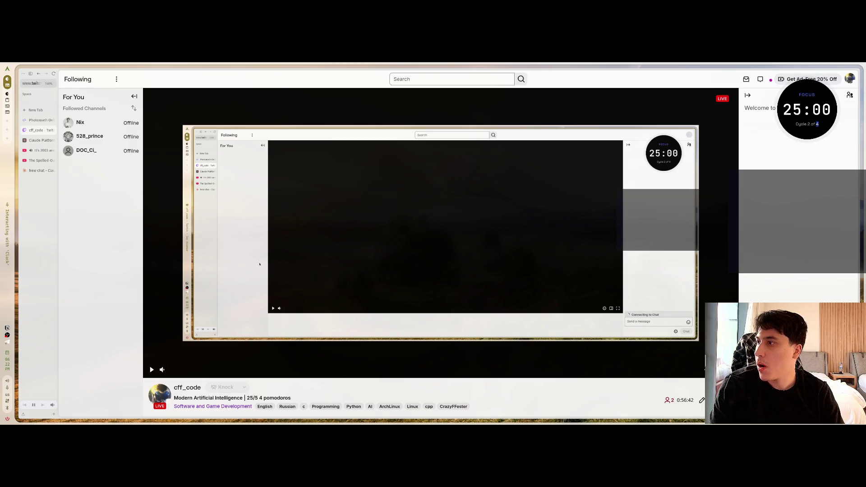
pyautogui.press('Return')
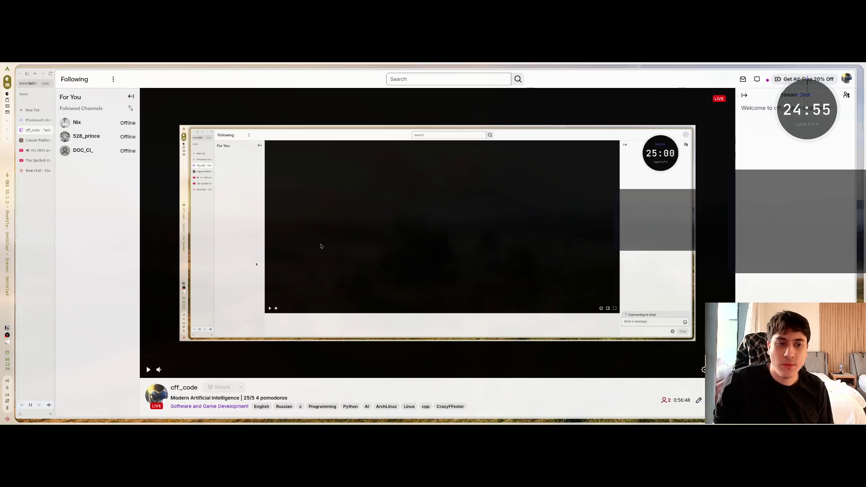
pyautogui.press('super+1')
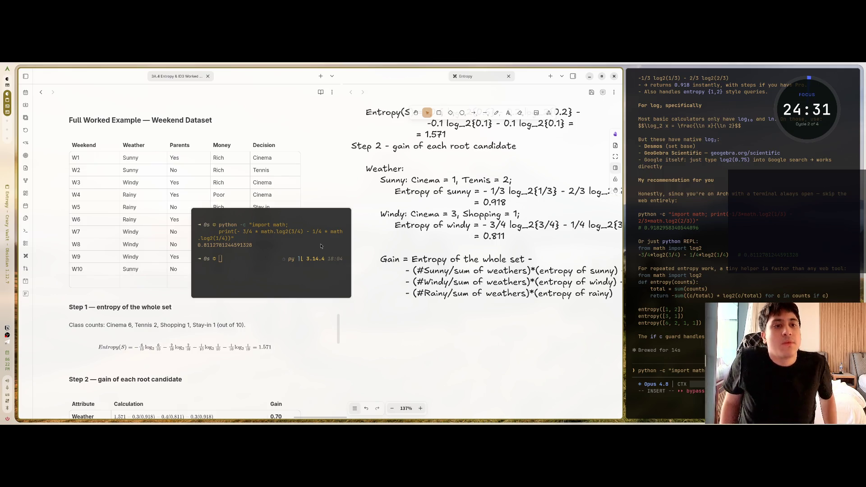
# - Widen the Obsidian window and move the Python terminal off the Weekend dataset table
pyautogui.press('super+ctrl+Right')
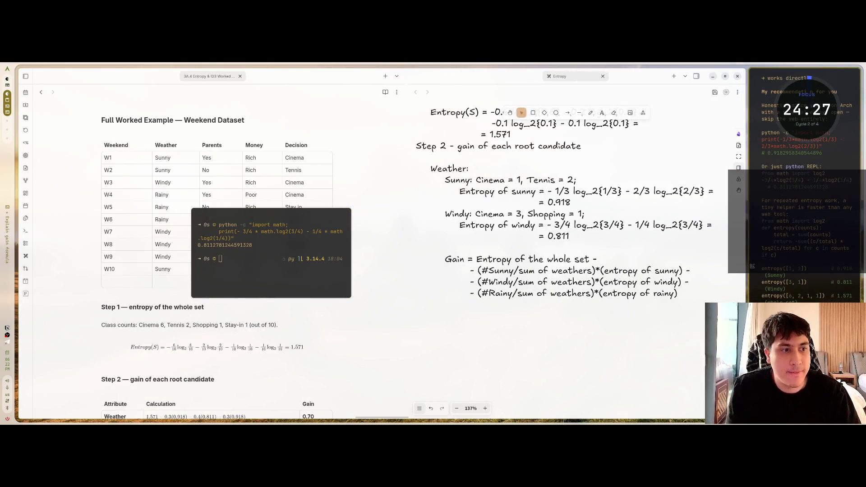
pyautogui.moveTo(308, 233)
pyautogui.mouseDown()
pyautogui.moveTo(434, 252)
pyautogui.moveTo(407, 256)
pyautogui.moveTo(399, 276)
pyautogui.moveTo(328, 229)
pyautogui.moveTo(347, 343)
pyautogui.moveTo(307, 87)
pyautogui.moveTo(346, 93)
pyautogui.mouseUp()
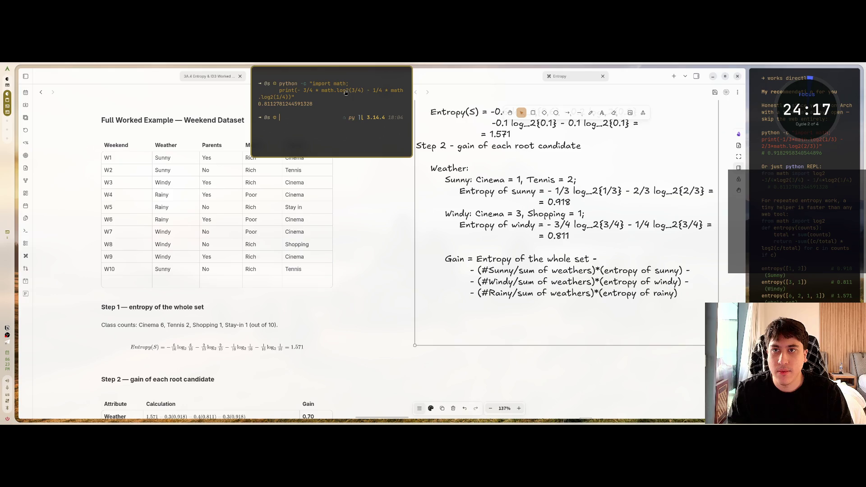
pyautogui.click(575, 242)
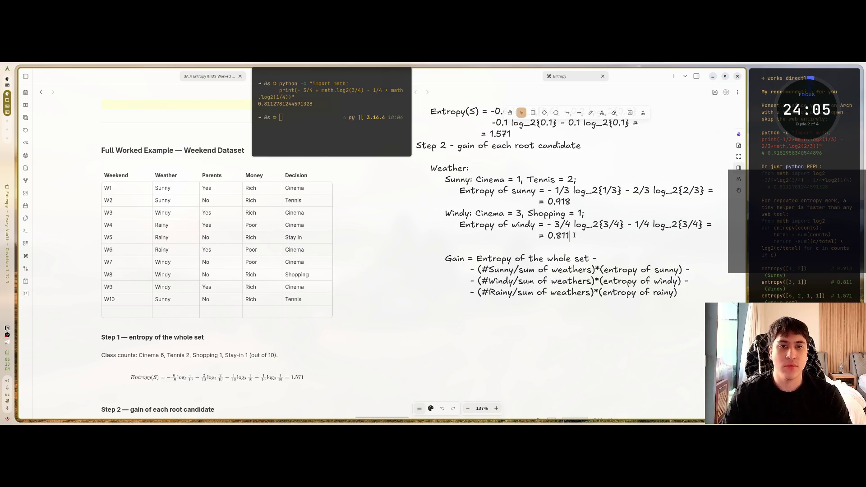
# - Write 'Rainy: Cinema = 2, Stay in = 1;' under the Windy entropy, checking table rows W4–W6
pyautogui.press('Return')
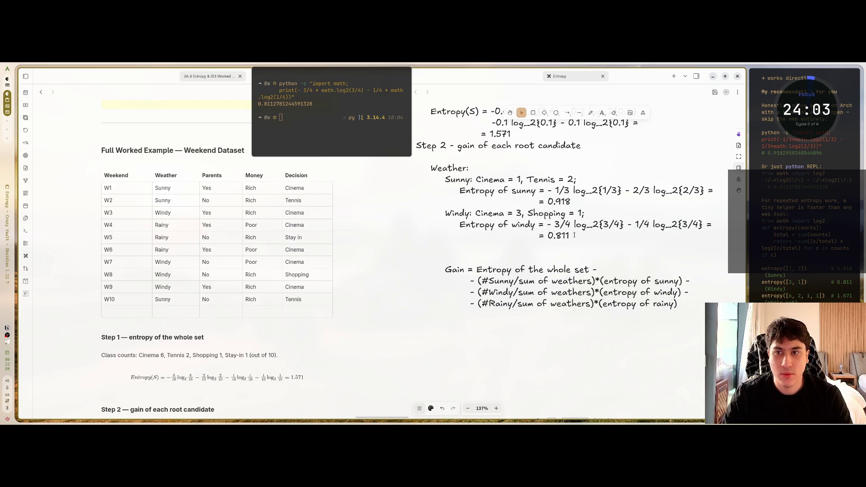
pyautogui.write('Rainy')
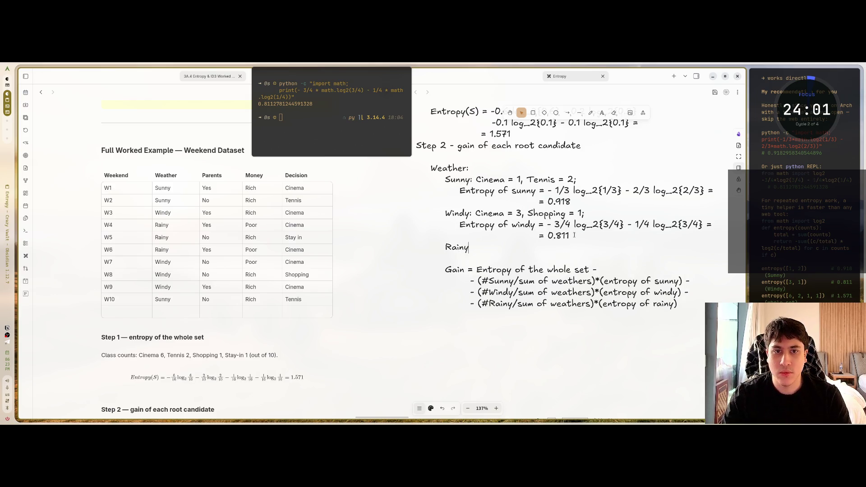
pyautogui.write(': Cinema')
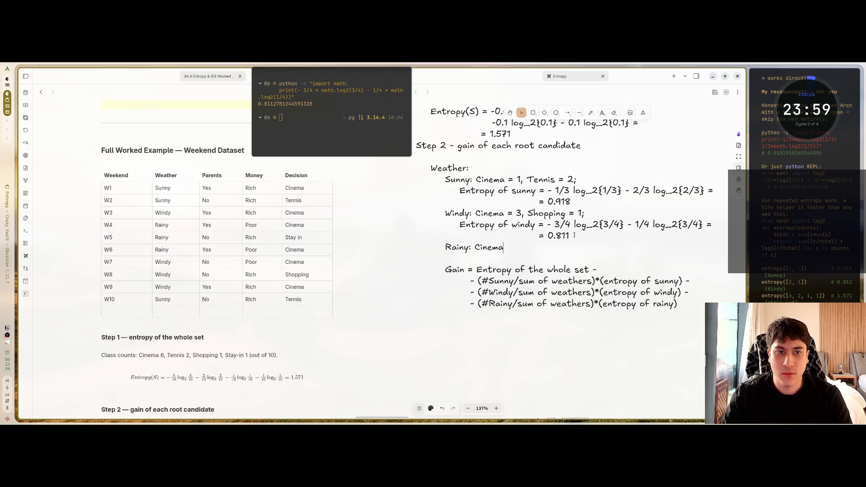
pyautogui.write(' =')
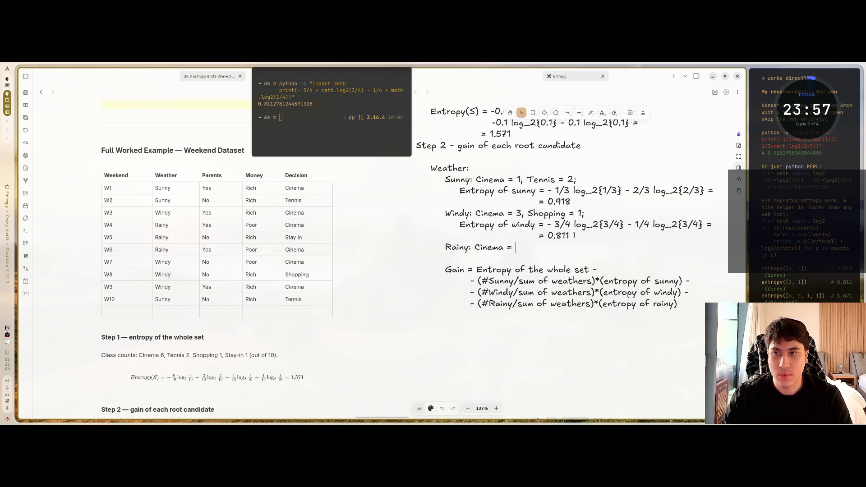
pyautogui.moveTo(113, 225); pyautogui.dragTo(295, 227)
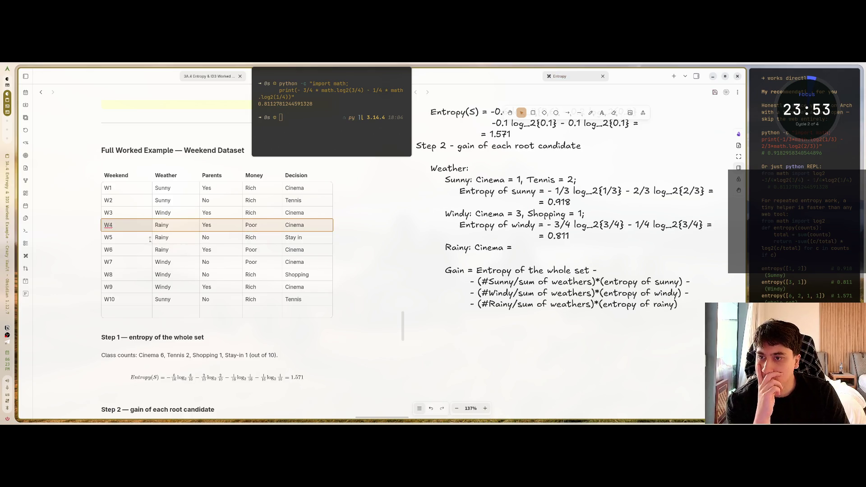
pyautogui.moveTo(147, 245); pyautogui.dragTo(301, 245)
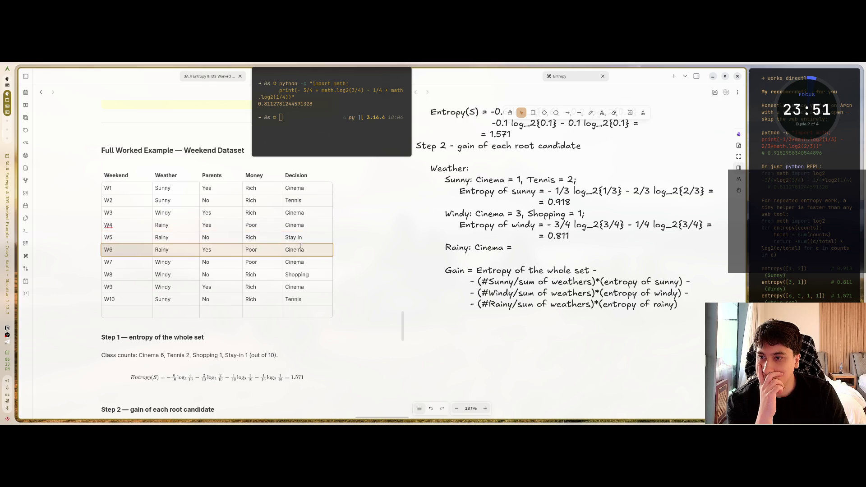
pyautogui.doubleClick(515, 248)
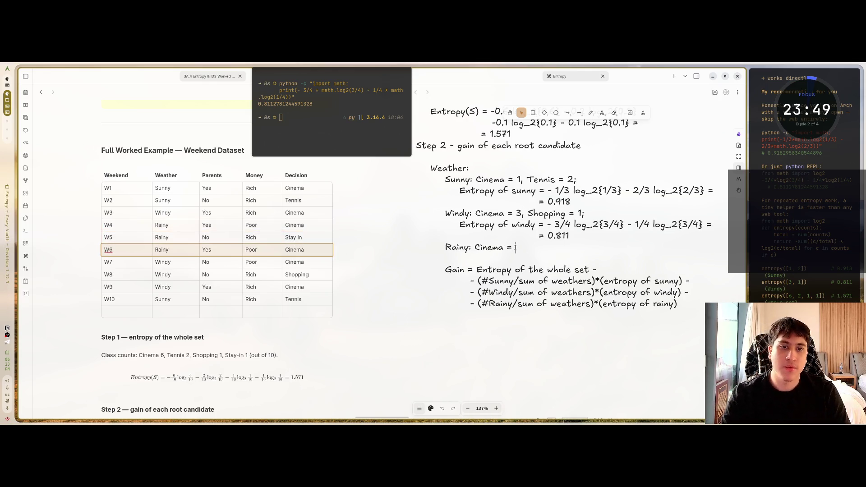
pyautogui.write('2,')
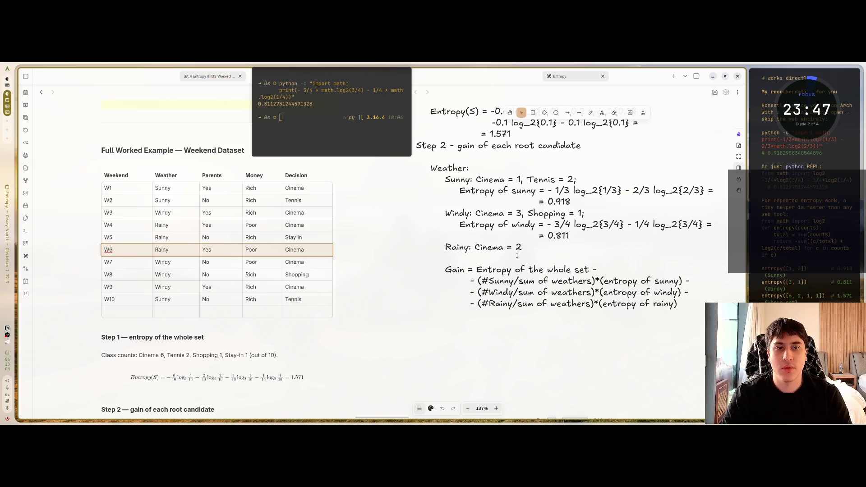
pyautogui.click(139, 237)
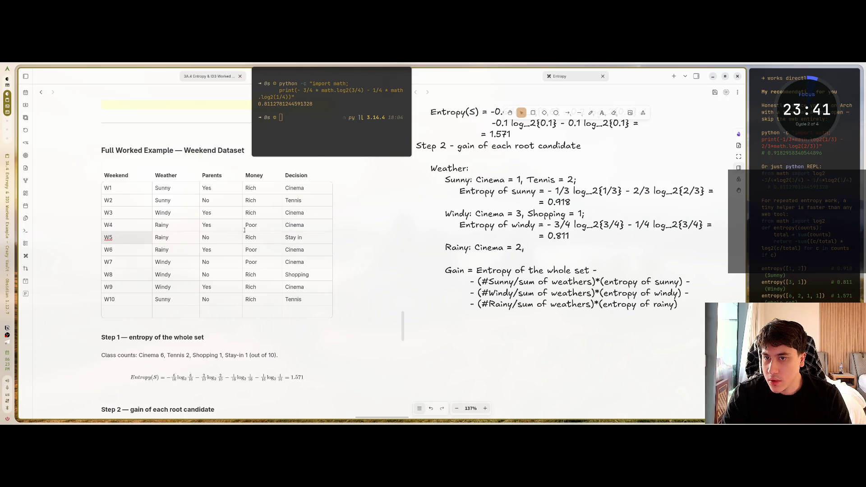
pyautogui.moveTo(150, 241); pyautogui.dragTo(315, 238)
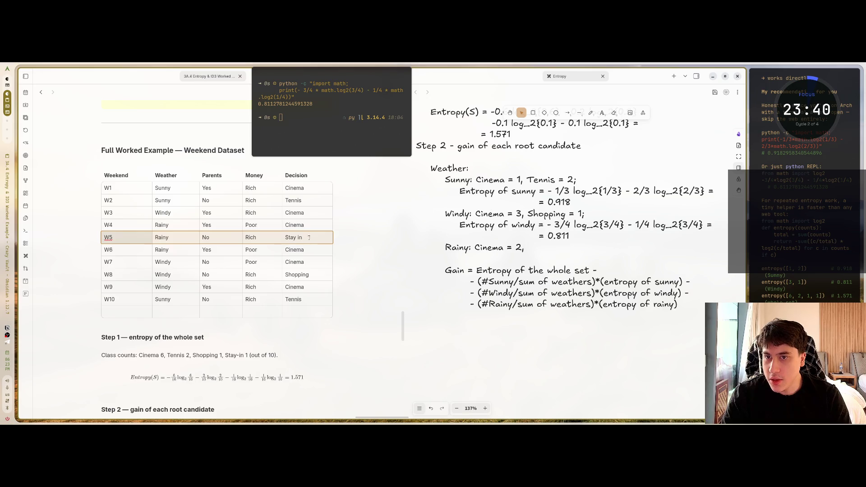
pyautogui.click(525, 250)
pyautogui.doubleClick(524, 251)
pyautogui.write(', S')
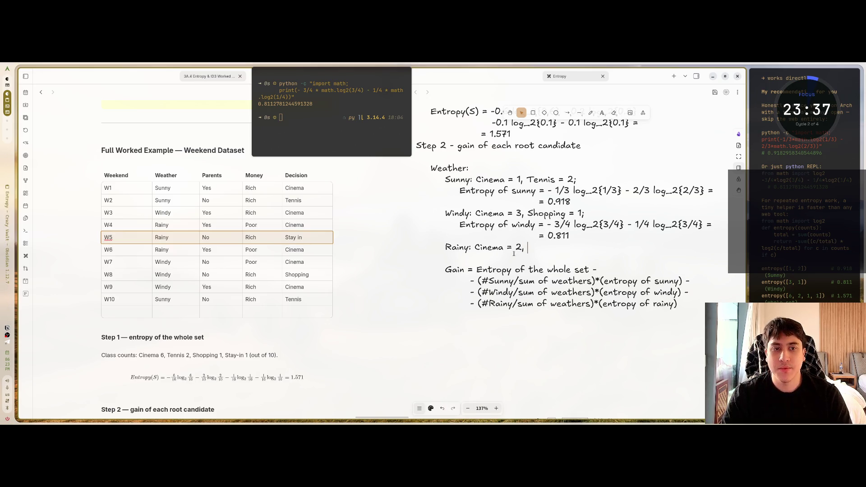
pyautogui.write('tay in')
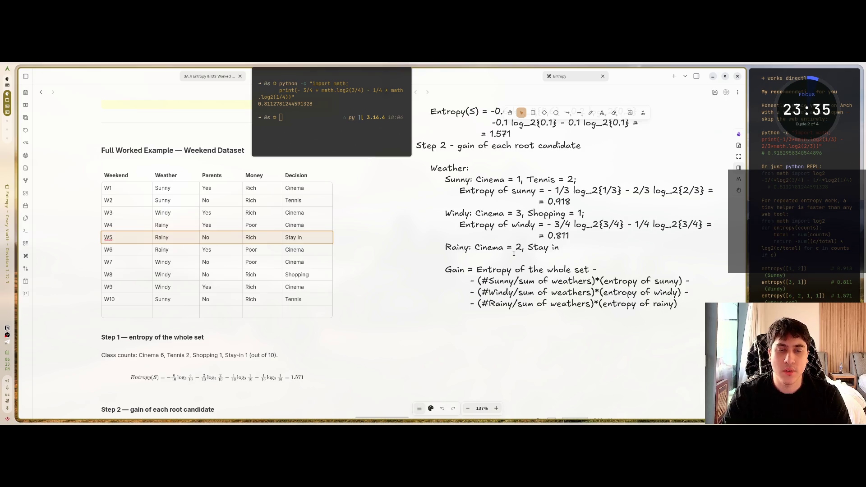
pyautogui.write(' = 1;')
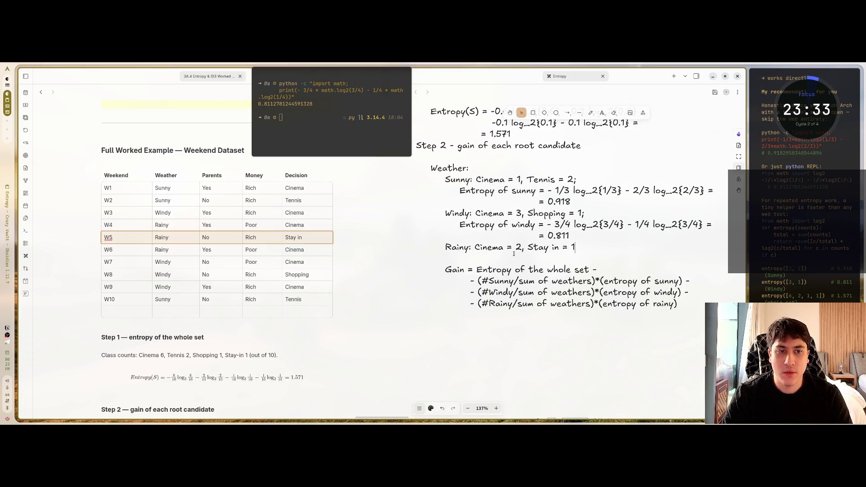
pyautogui.press('Return')
pyautogui.write('e')
pyautogui.press('BackSpace')
pyautogui.write('Entropy ')
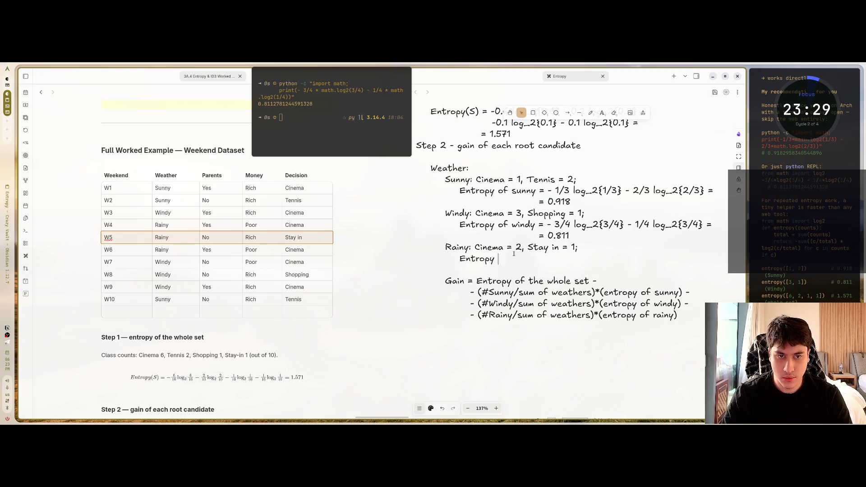
pyautogui.write('of rainy ')
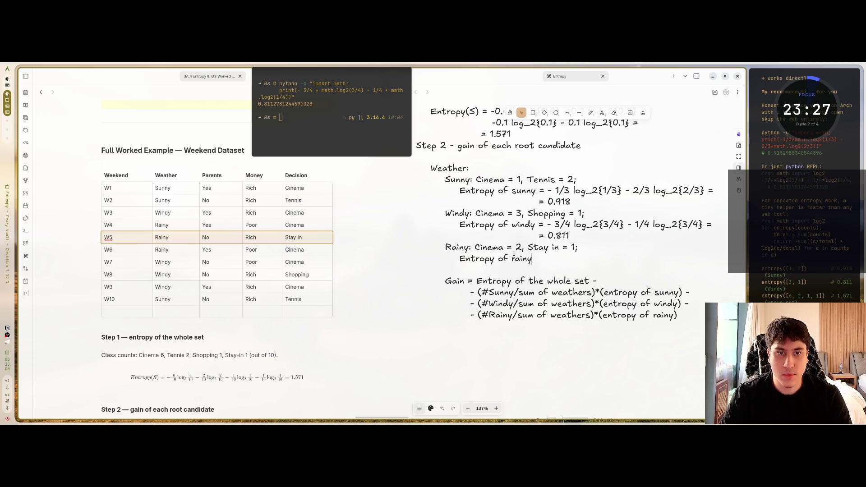
pyautogui.write('= - ')
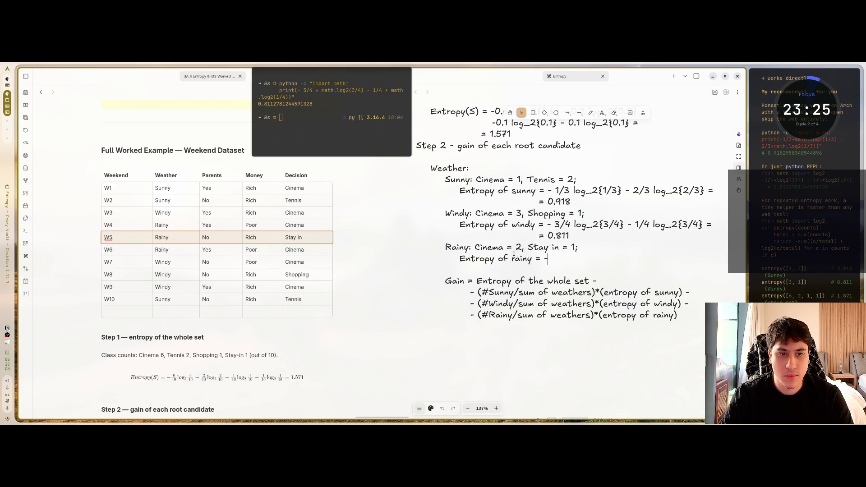
pyautogui.write('2/3 ')
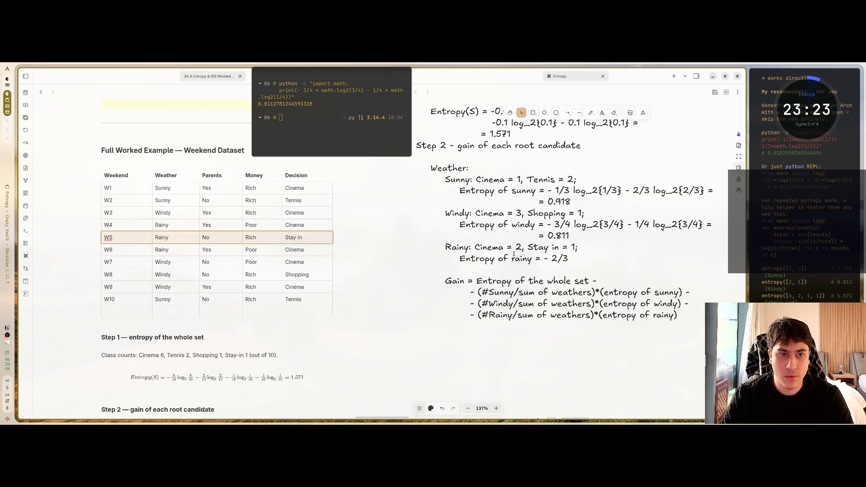
pyautogui.write('log_2{')
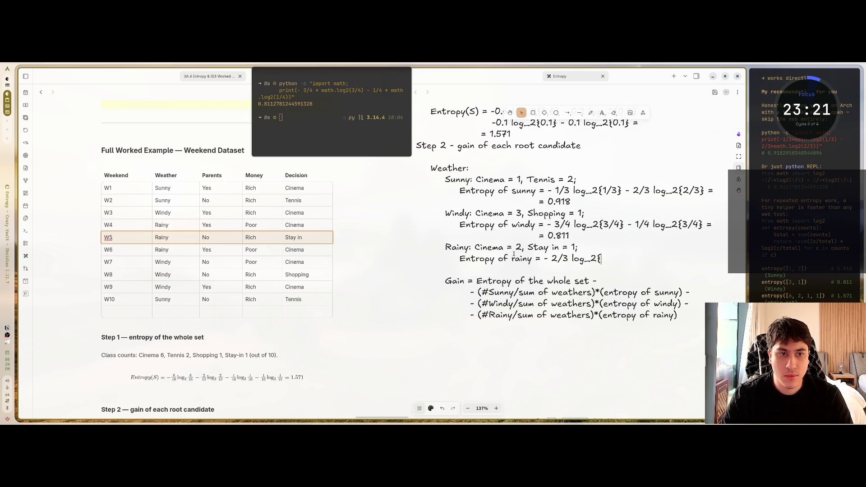
pyautogui.write('2/3')
pyautogui.write('{}')
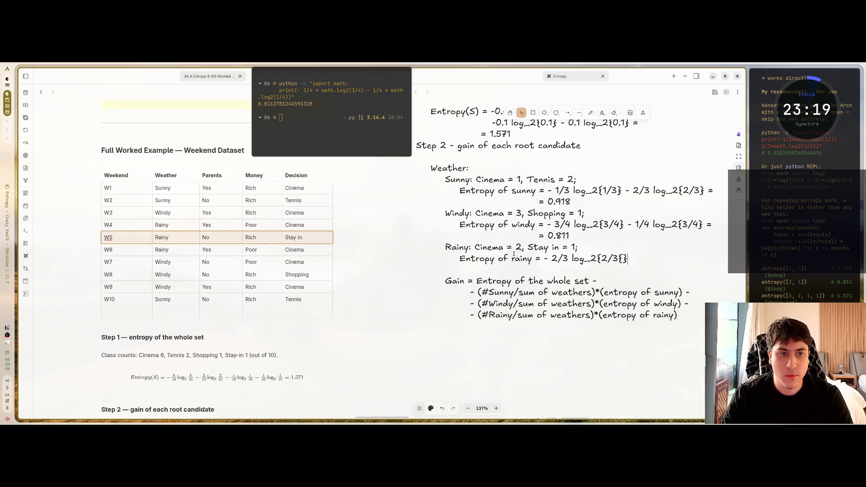
pyautogui.press('BackSpace')
pyautogui.press('BackSpace')
pyautogui.write('} - 1')
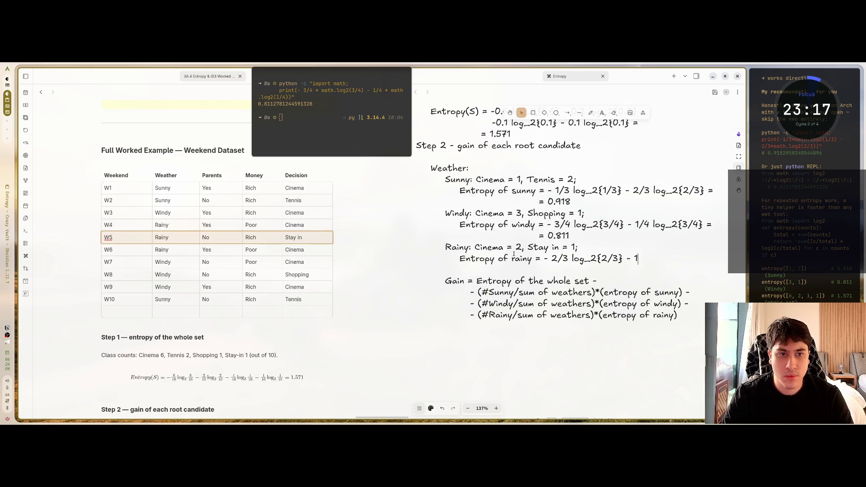
pyautogui.write('/3 log_2{')
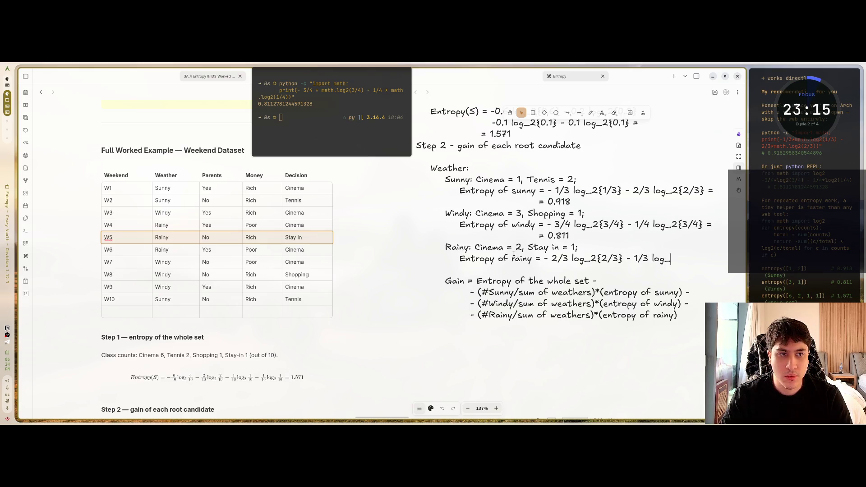
pyautogui.write('1/3')
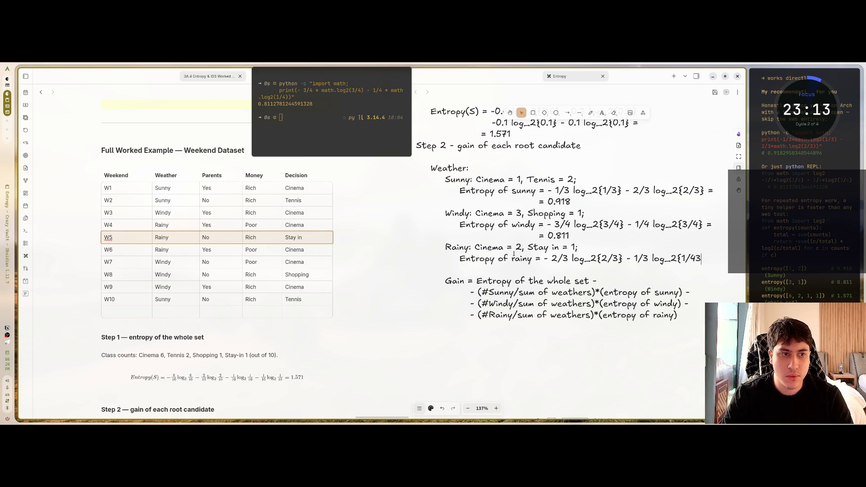
pyautogui.write('} =')
pyautogui.press('Return')
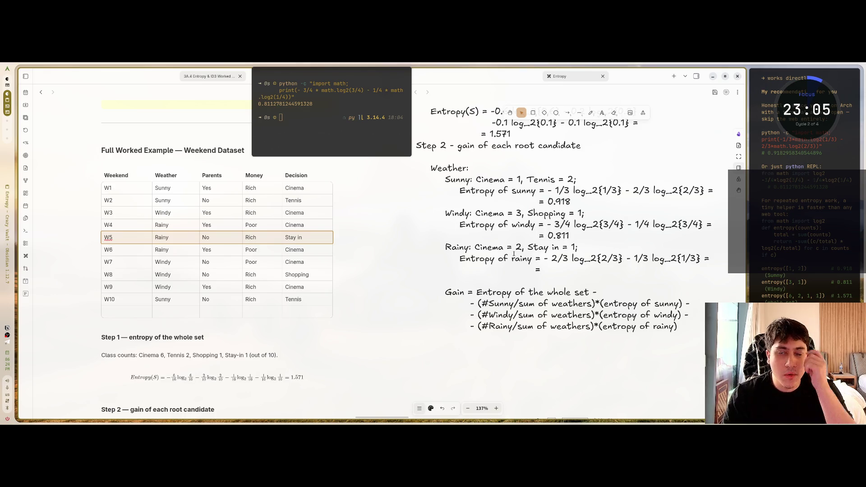
pyautogui.click(319, 121)
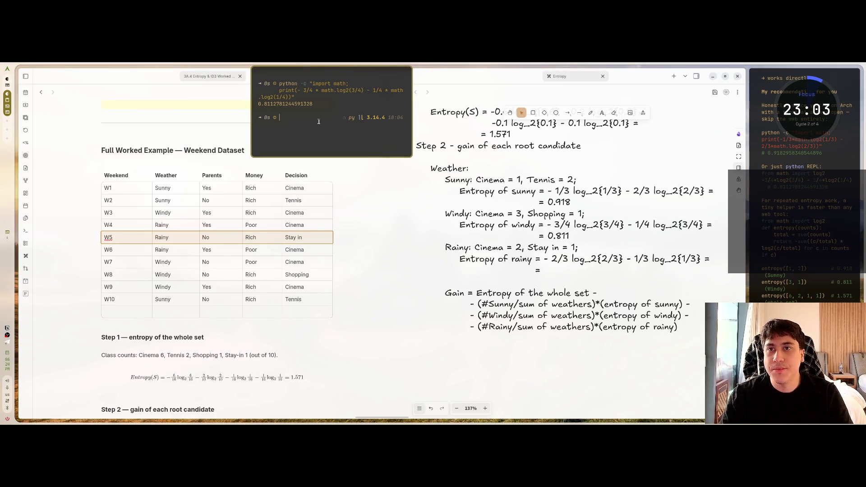
pyautogui.write('pytho')
pyautogui.hotkey('ctrl', 'l')
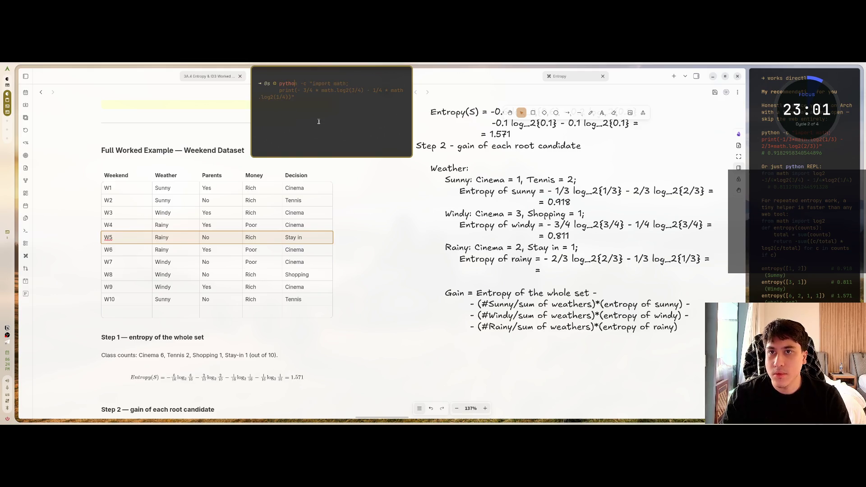
pyautogui.write('c "impor')
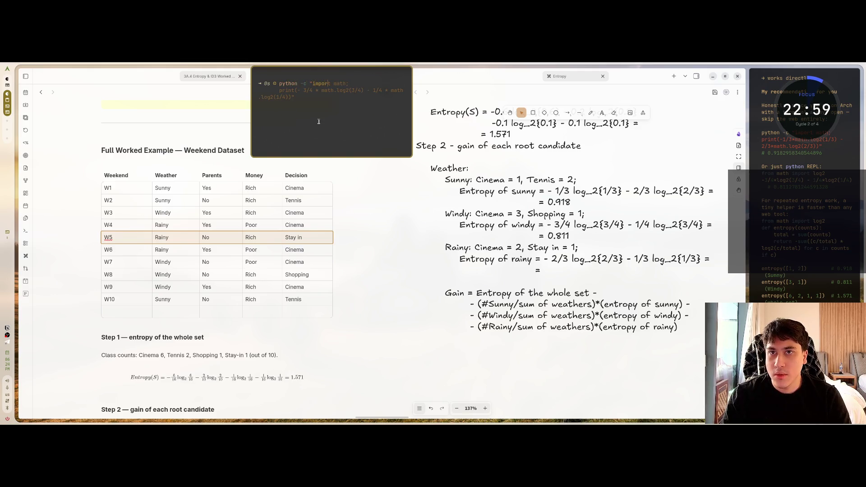
pyautogui.write('t math; print')
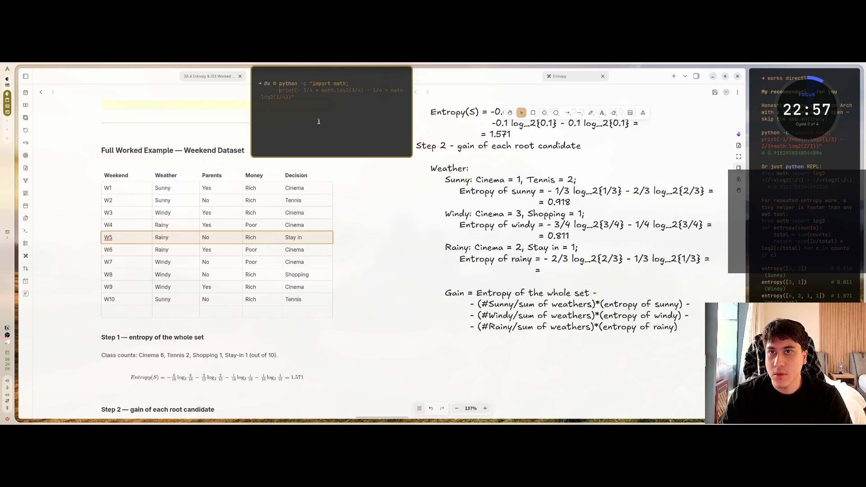
pyautogui.write('(')
pyautogui.write('-')
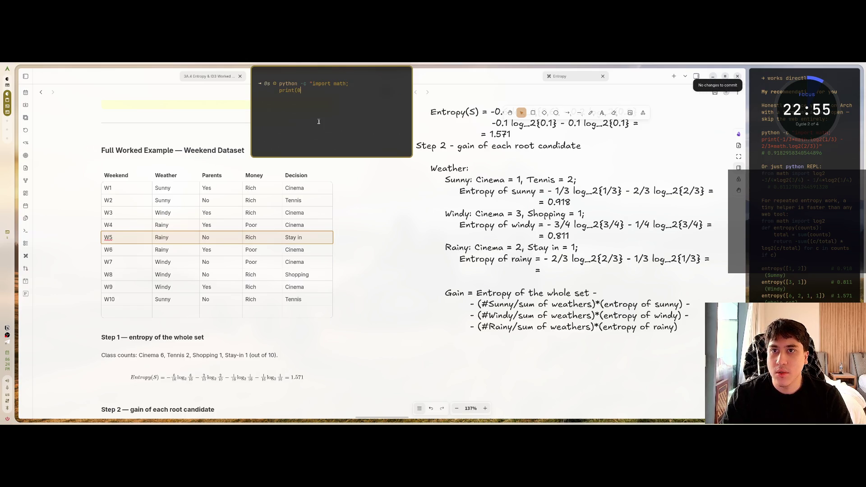
pyautogui.write(' 3')
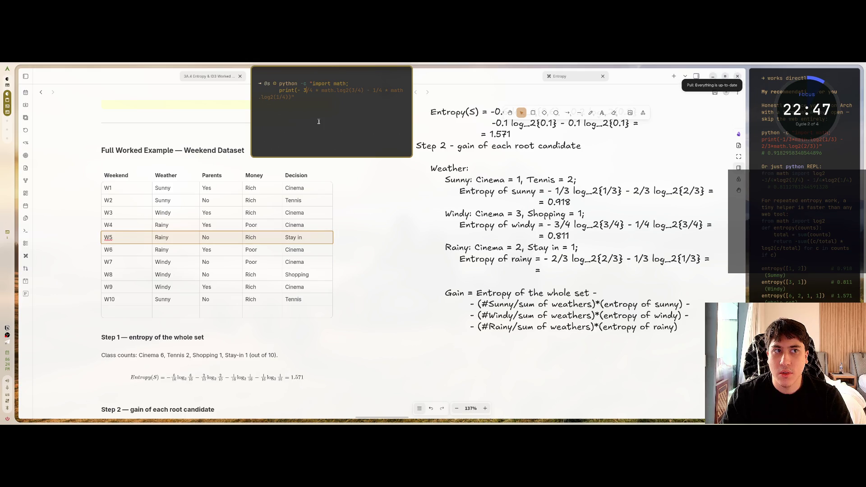
pyautogui.press('Right')
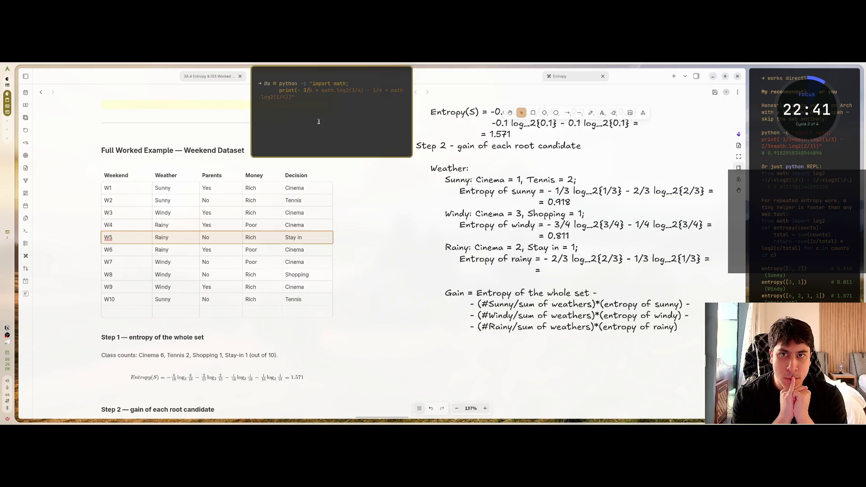
pyautogui.press('BackSpace')
pyautogui.press('BackSpace')
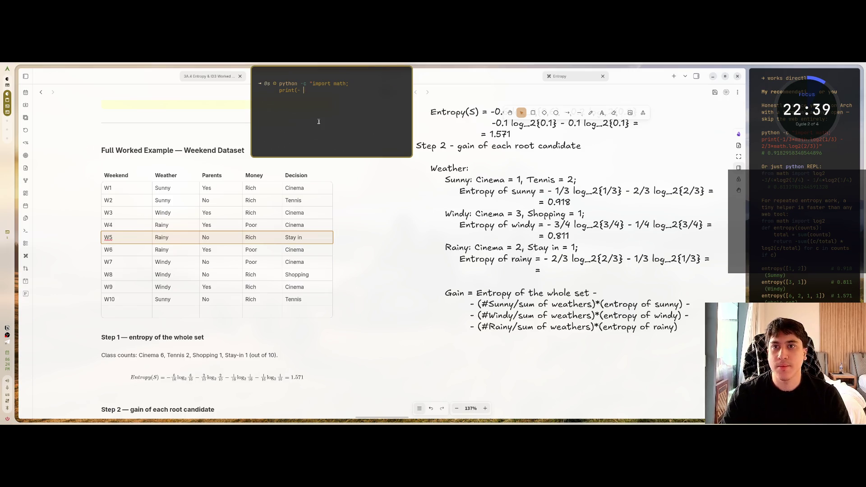
pyautogui.write('2/3')
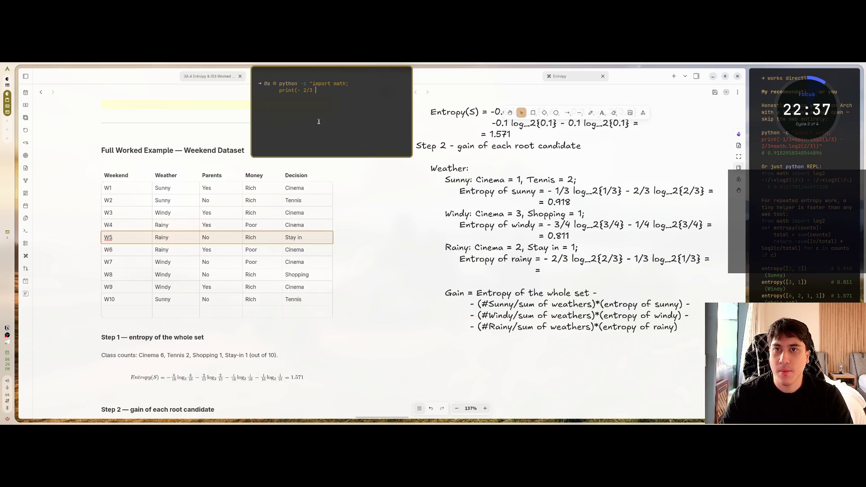
pyautogui.write(' math')
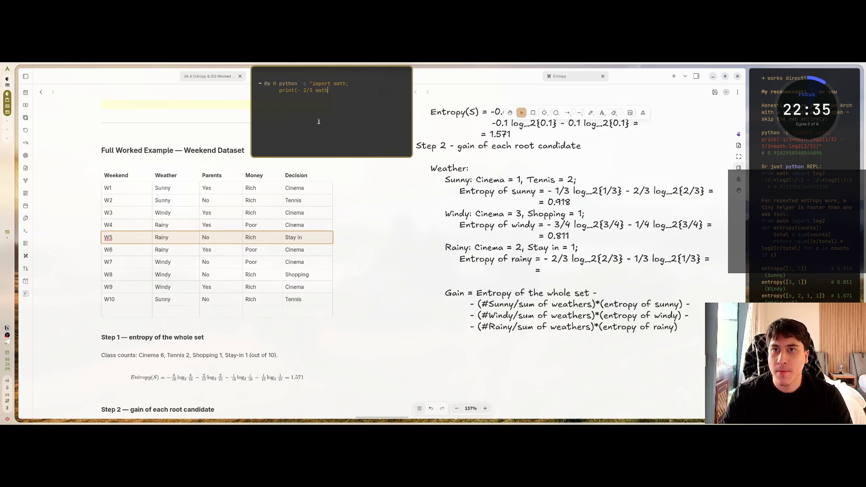
pyautogui.write('.lgo')
pyautogui.press('BackSpace')
pyautogui.press('BackSpace')
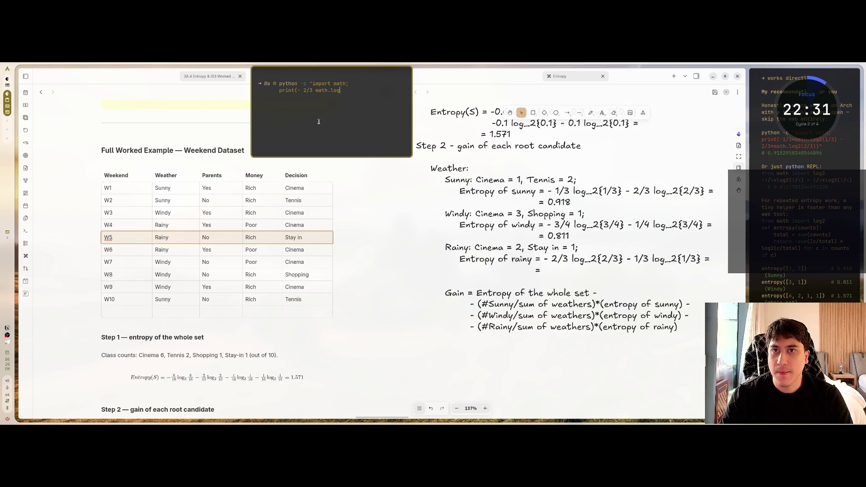
pyautogui.write('2(')
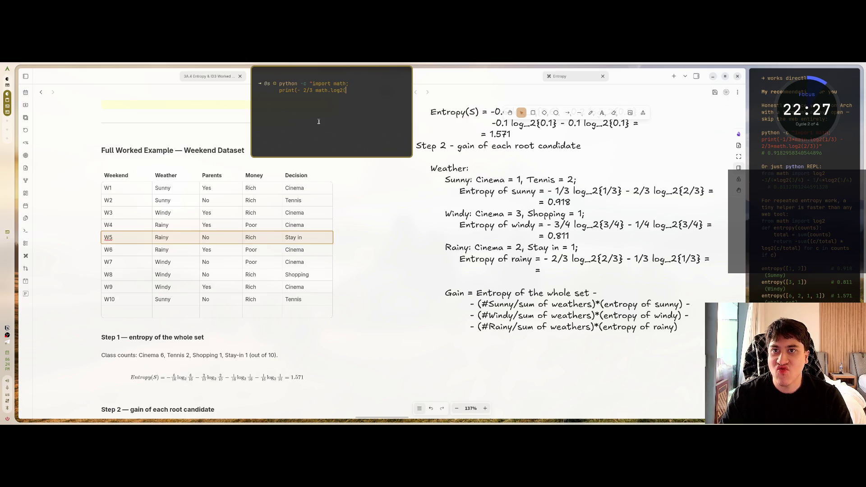
pyautogui.write('2/3')
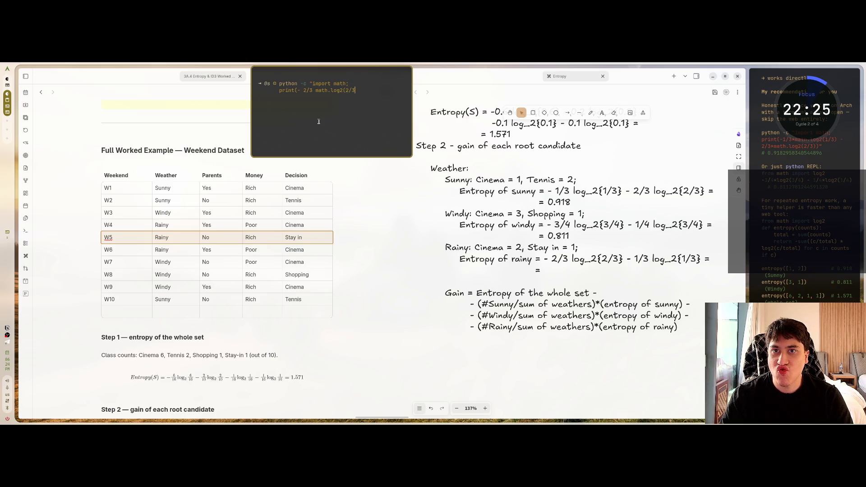
pyautogui.press('Left')
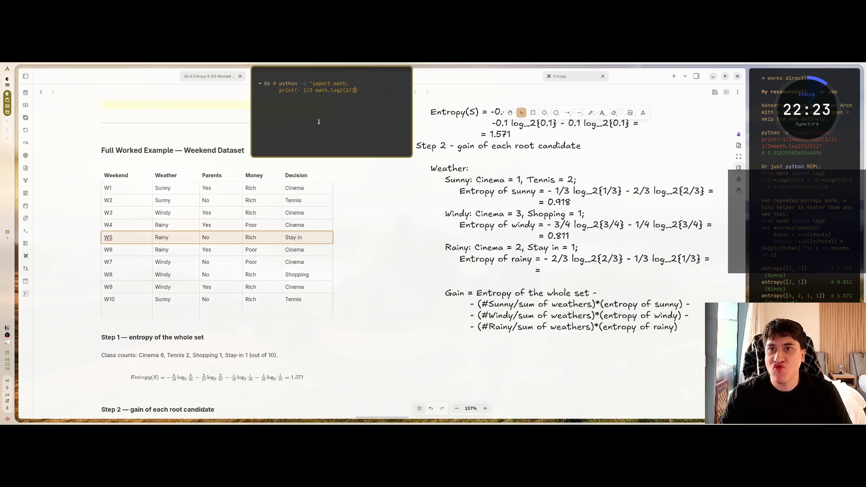
pyautogui.press('Right')
pyautogui.write('*')
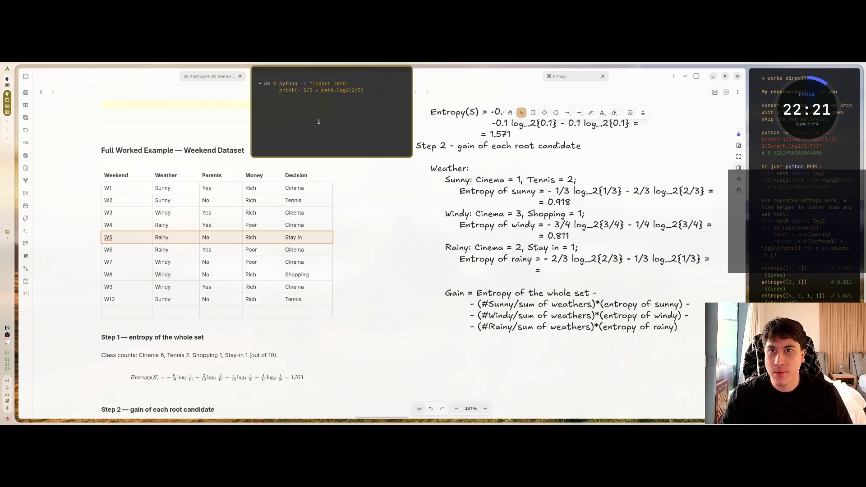
pyautogui.press('End')
pyautogui.write('-')
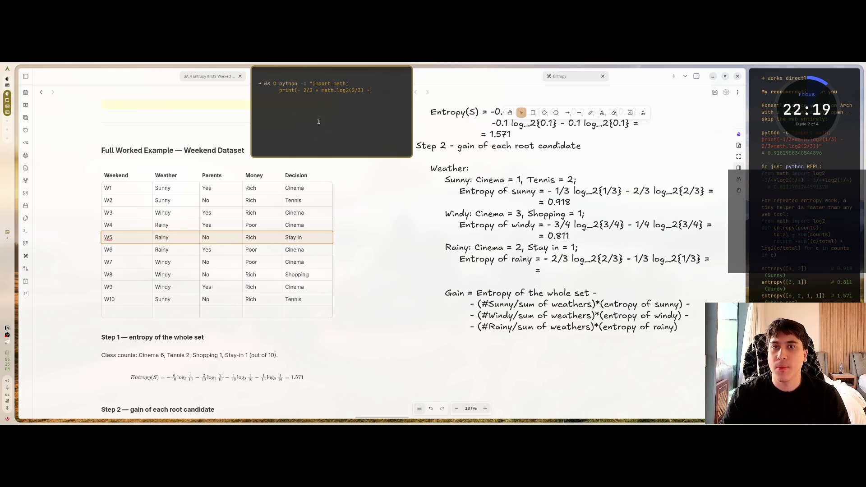
pyautogui.press('BackSpace')
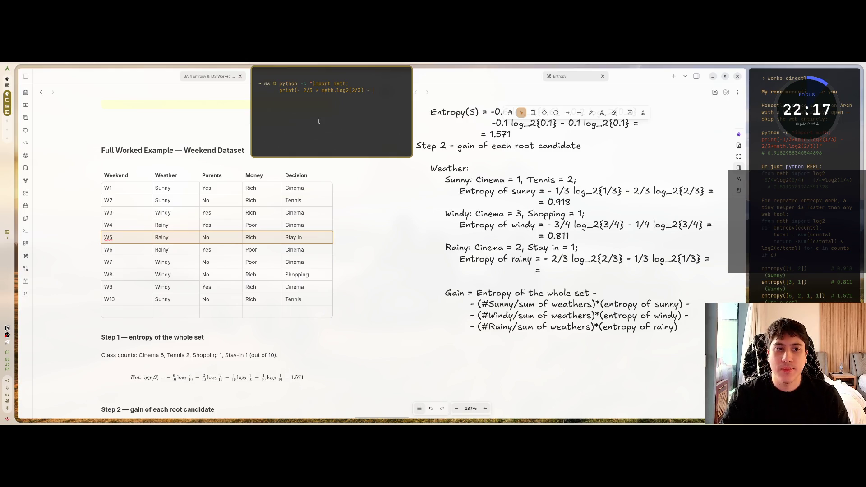
pyautogui.write('1/3')
pyautogui.write(' mat')
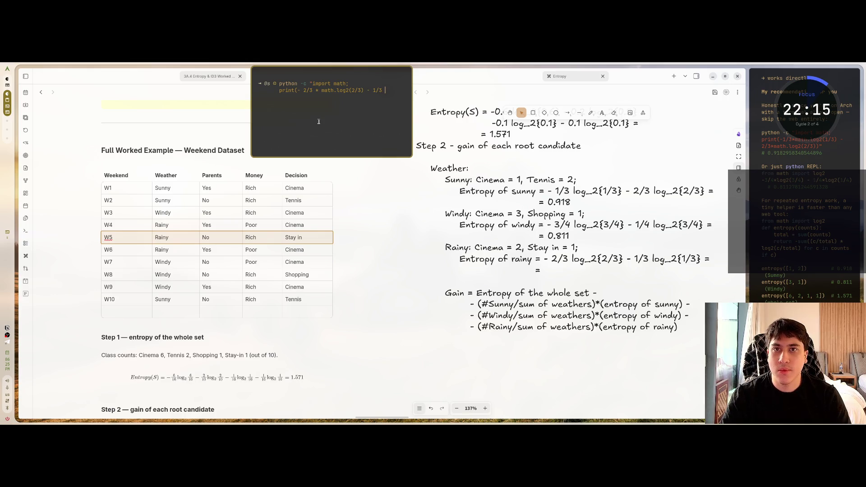
pyautogui.write('h.log2')
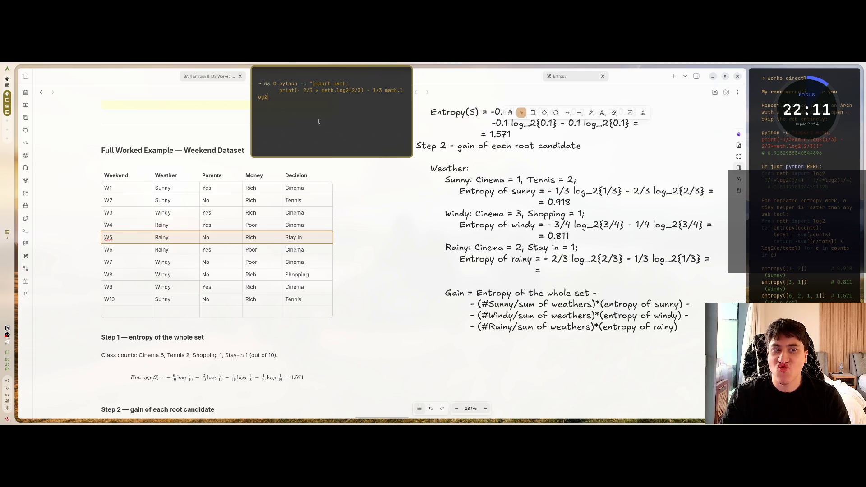
pyautogui.write('(')
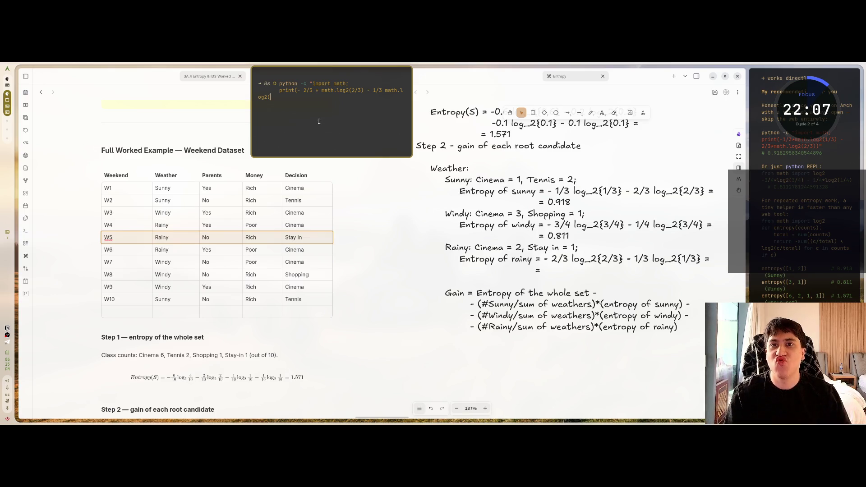
# - Complete the rainy-entropy python -c command with the math.log2(1/3) term and run it, hitting a syntax error
pyautogui.moveTo(337, 154); pyautogui.dragTo(330, 124)
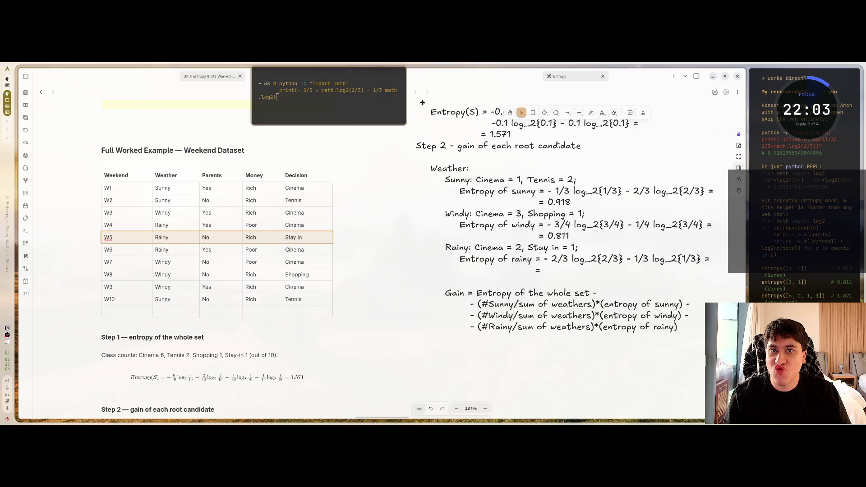
pyautogui.moveTo(408, 98); pyautogui.dragTo(460, 84)
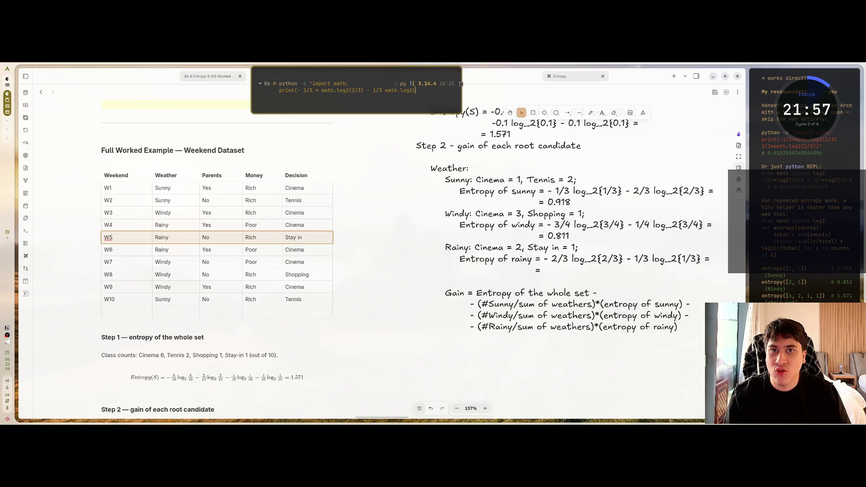
pyautogui.write('1/3')
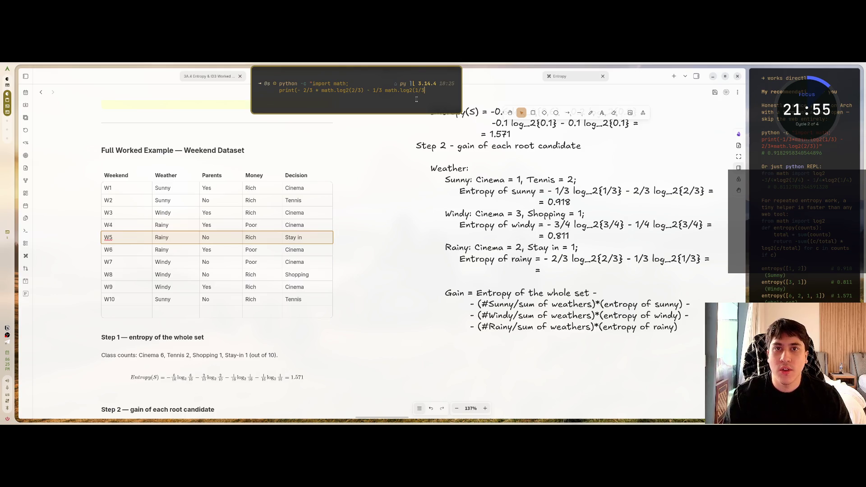
pyautogui.write(')')
pyautogui.click(405, 140)
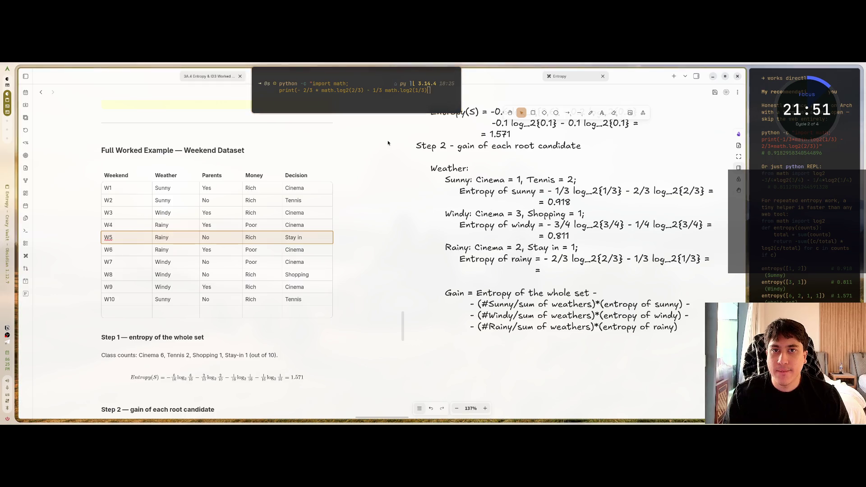
pyautogui.click(429, 92)
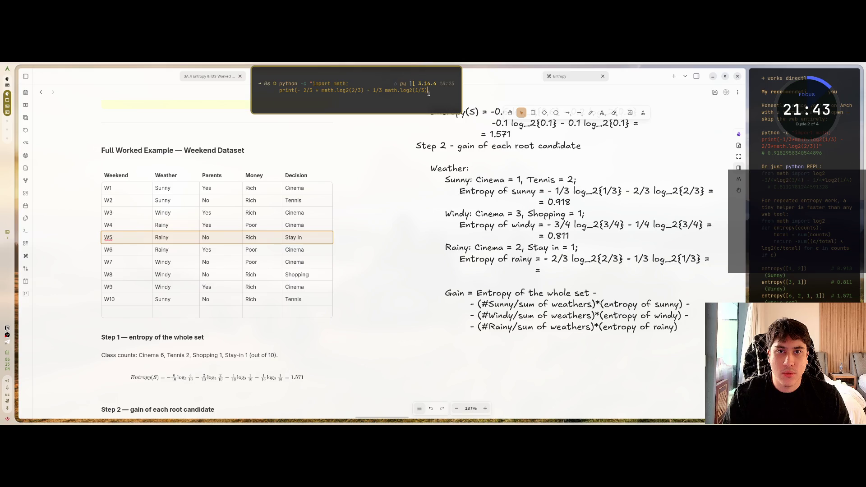
pyautogui.write(')')
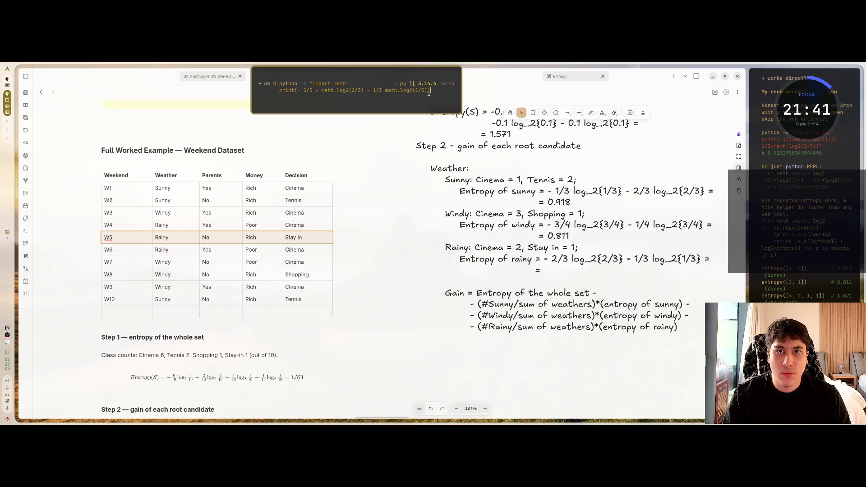
pyautogui.press('Return')
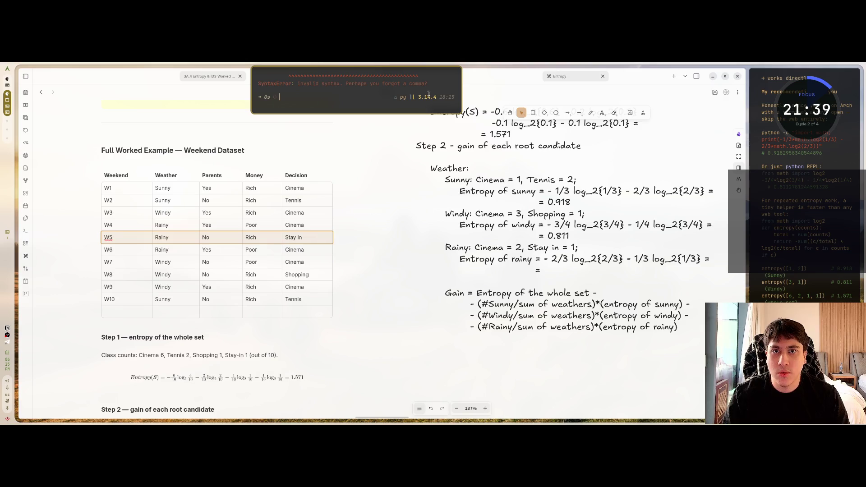
pyautogui.scroll(2, 374, 95)
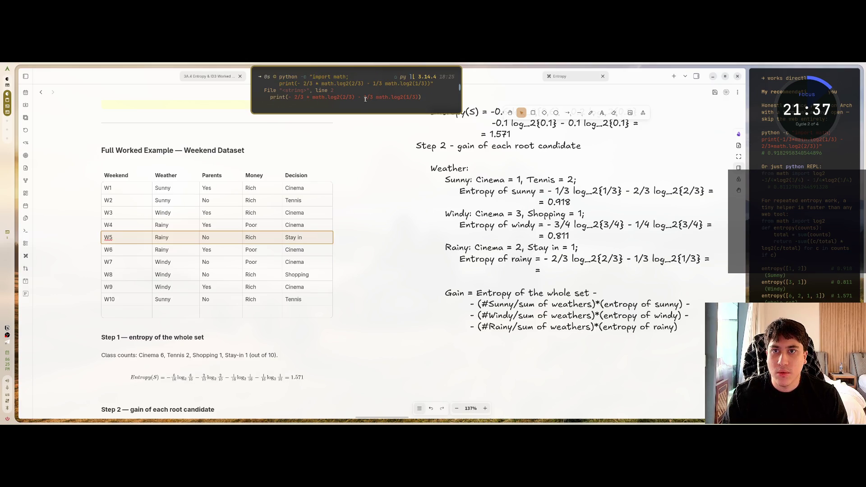
pyautogui.scroll(-2, 390, 110)
# - Recall the command, insert the missing '*' operator and rerun it to get 0.9182958340544896
pyautogui.press('Up')
pyautogui.press('Left')
pyautogui.press('Left')
pyautogui.press('Left')
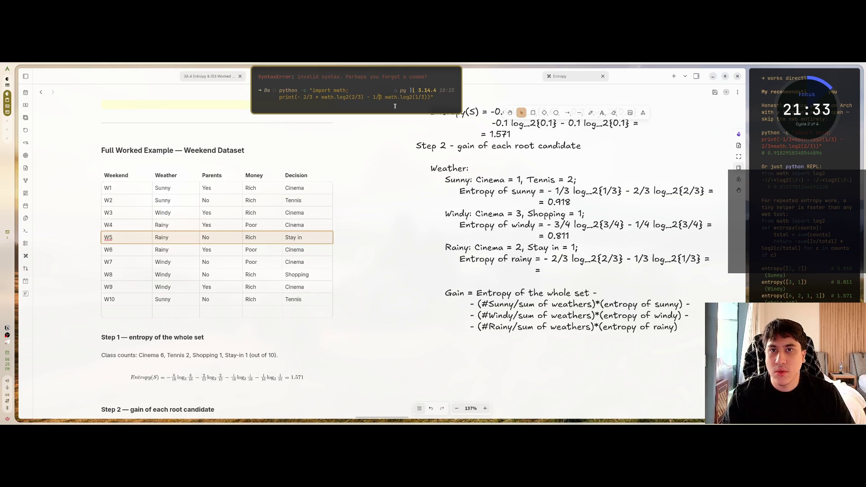
pyautogui.write('*')
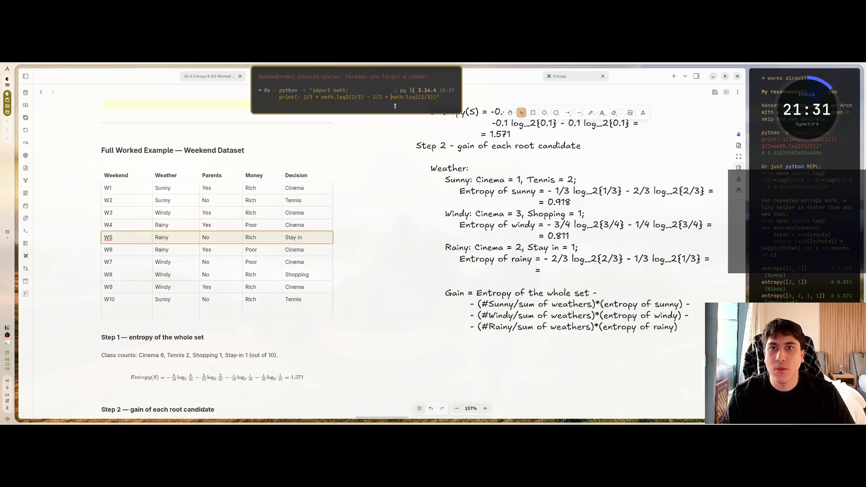
pyautogui.press('Return')
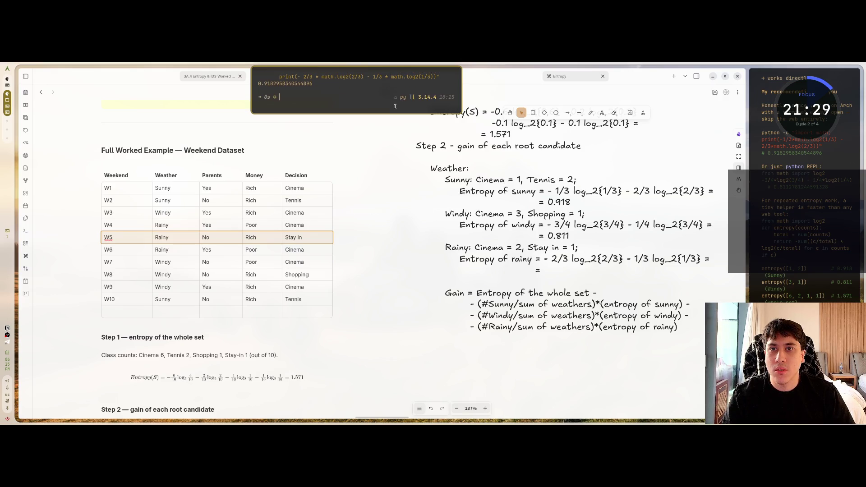
# - Type 0.918 after '=' on the rainy entropy line in the Excalidraw drawing
pyautogui.scroll(-5, 253, 348)
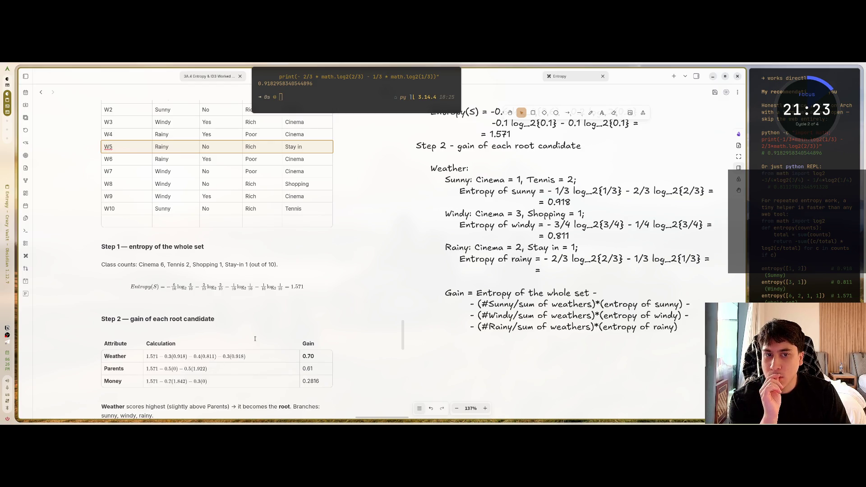
pyautogui.scroll(1, 240, 355)
pyautogui.click(545, 269)
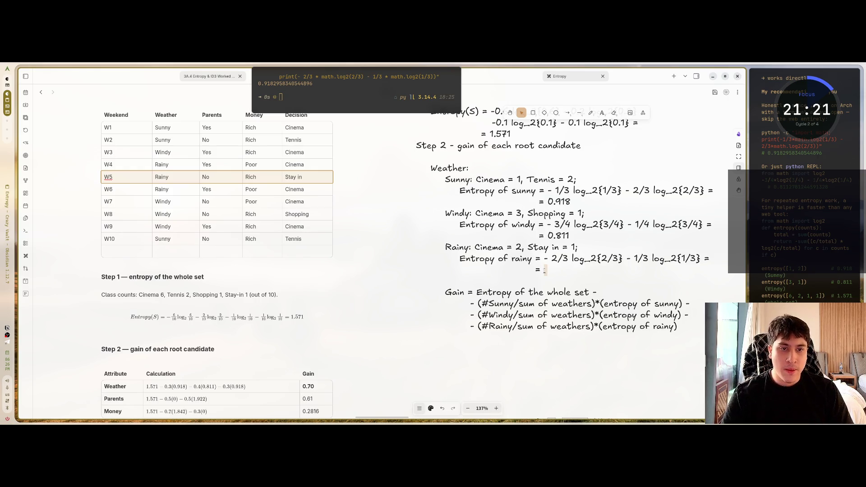
pyautogui.write('0.')
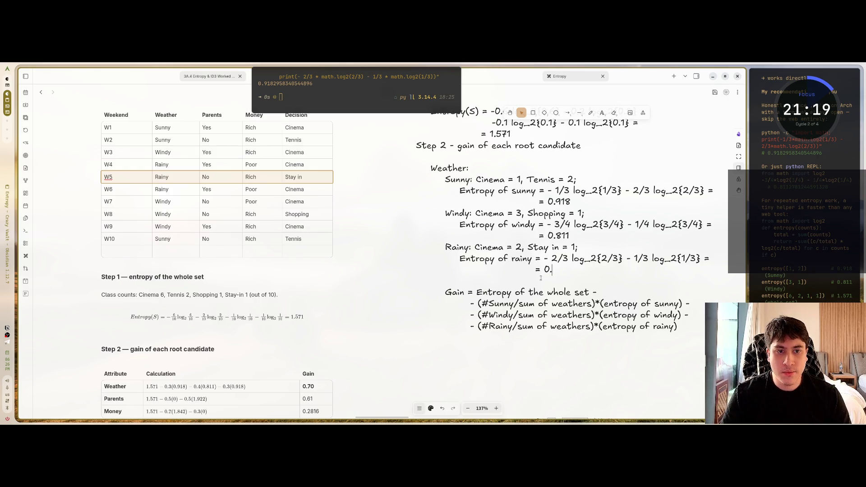
pyautogui.write('918')
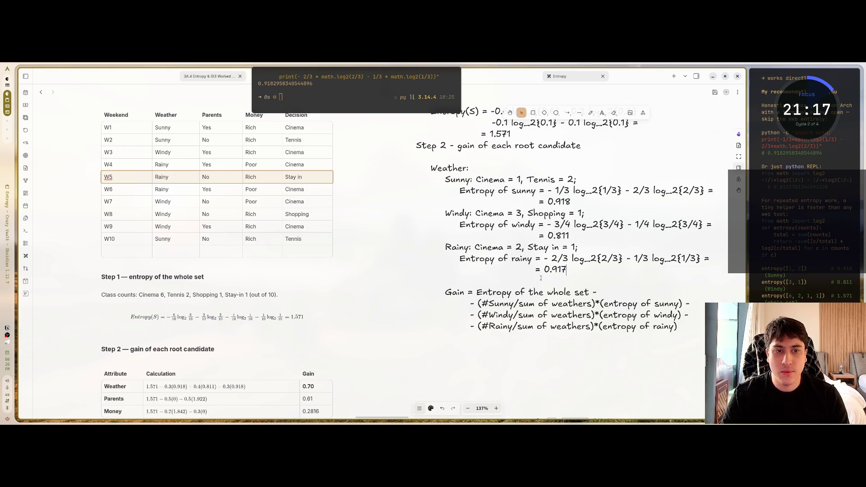
pyautogui.click(359, 95)
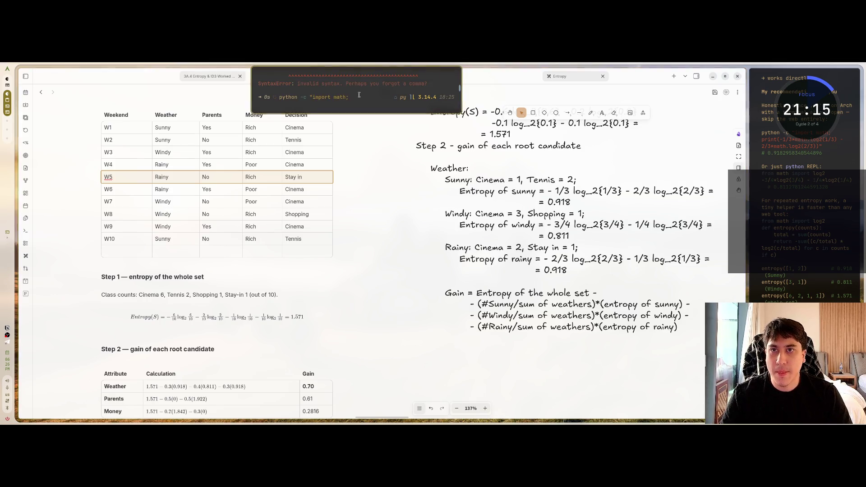
# - Clear the terminal and rerun the rainy entropy command, getting 0.9182958340544896
pyautogui.hotkey('ctrl', 'l')
pyautogui.press('Up')
pyautogui.press('Return')
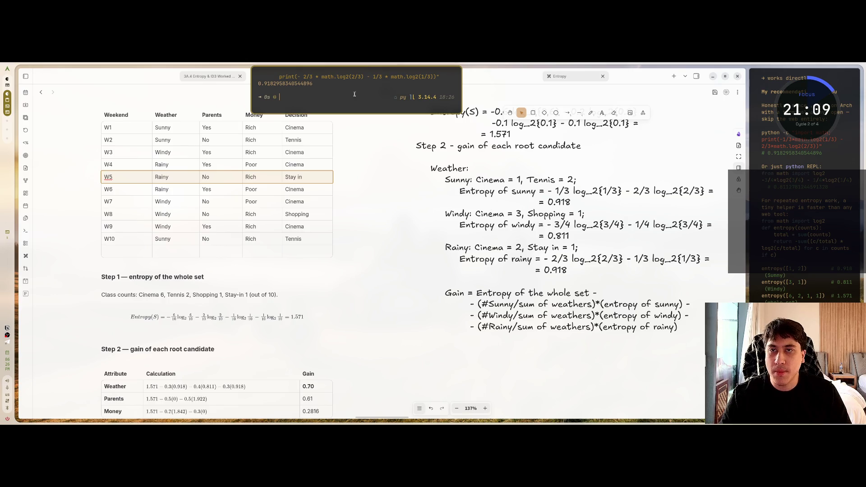
pyautogui.click(352, 96)
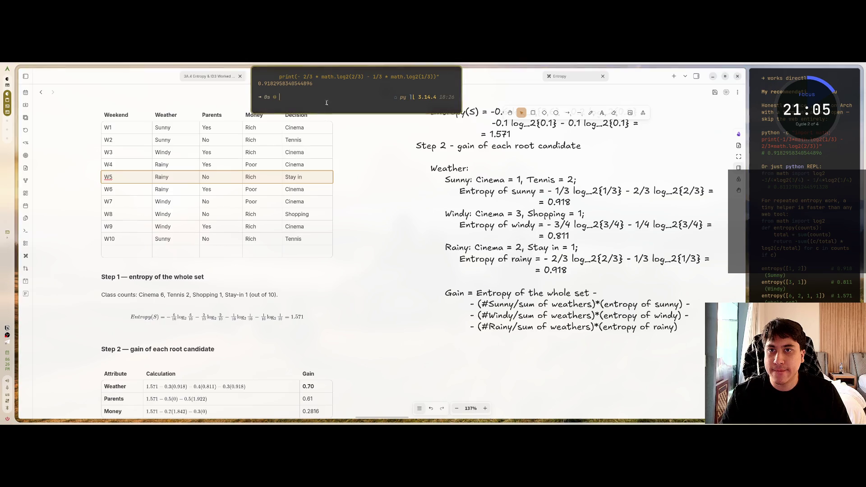
# - Move the floating terminal down, make it shorter and narrower, then clear and rerun the entropy command
pyautogui.moveTo(331, 96); pyautogui.dragTo(347, 131)
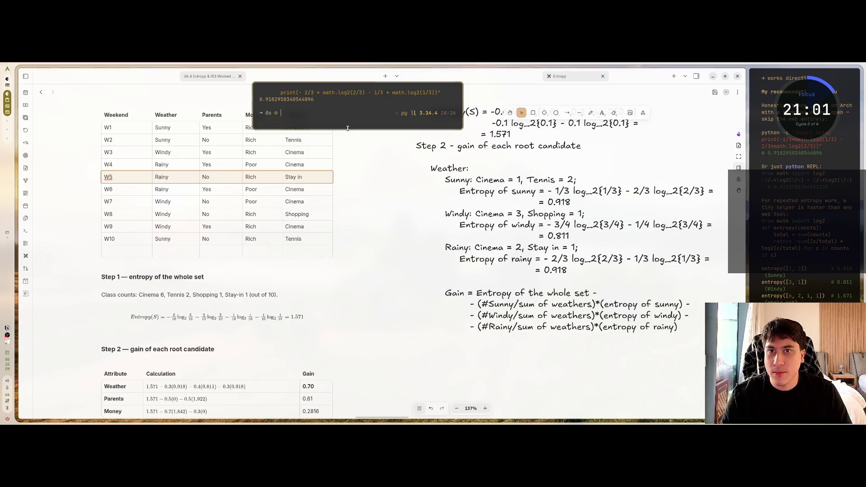
pyautogui.moveTo(347, 130); pyautogui.dragTo(348, 128)
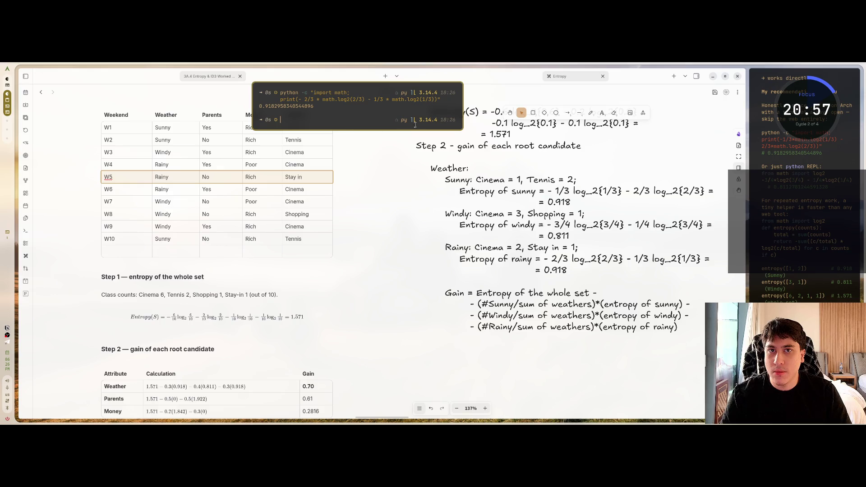
pyautogui.moveTo(463, 105)
pyautogui.mouseDown()
pyautogui.moveTo(450, 105)
pyautogui.moveTo(511, 99)
pyautogui.moveTo(465, 96)
pyautogui.mouseUp()
pyautogui.hotkey('ctrl', 'l')
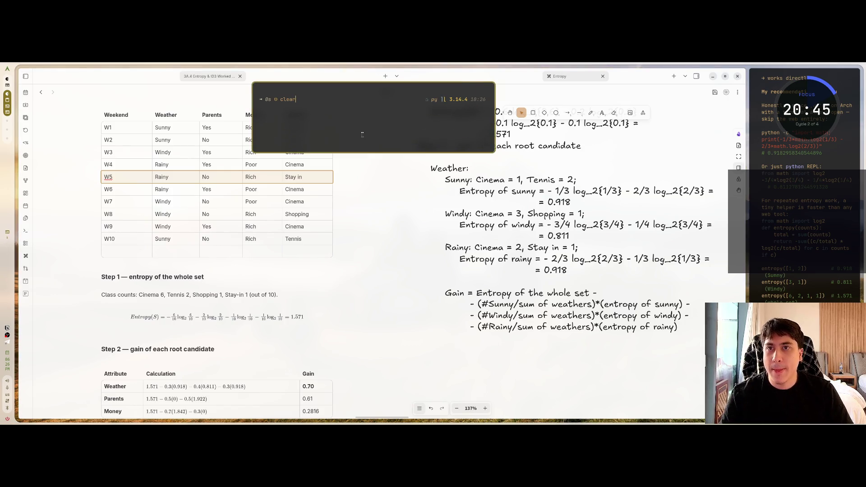
pyautogui.write('python -c "import math; print(- 2/3 * math.log2(2/3) - 1/3 * math.log2(1/3))"')
pyautogui.press('Return')
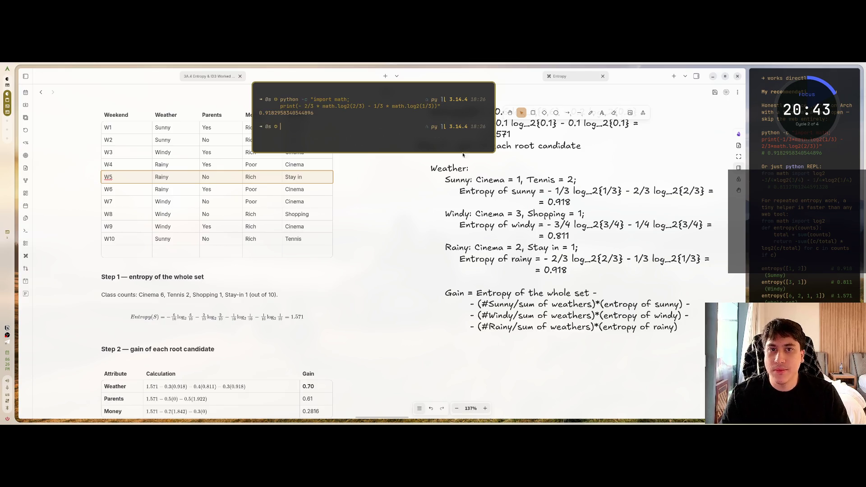
# - Shrink the floating terminal further and run the rainy entropy command twice more
pyautogui.moveTo(462, 152)
pyautogui.mouseDown()
pyautogui.moveTo(461, 128)
pyautogui.moveTo(444, 129)
pyautogui.mouseUp()
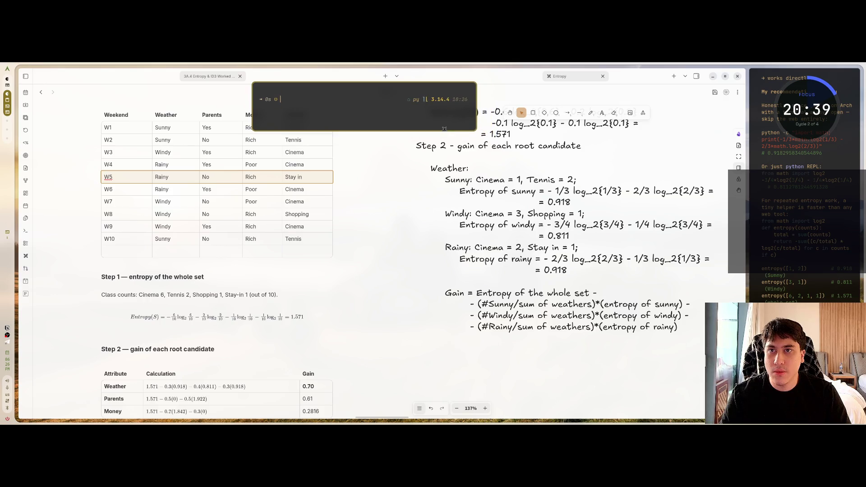
pyautogui.write('python -c "import math; print(- 2/3 * math.log2(2/3) - 1/3 * math.log2(1/3))"')
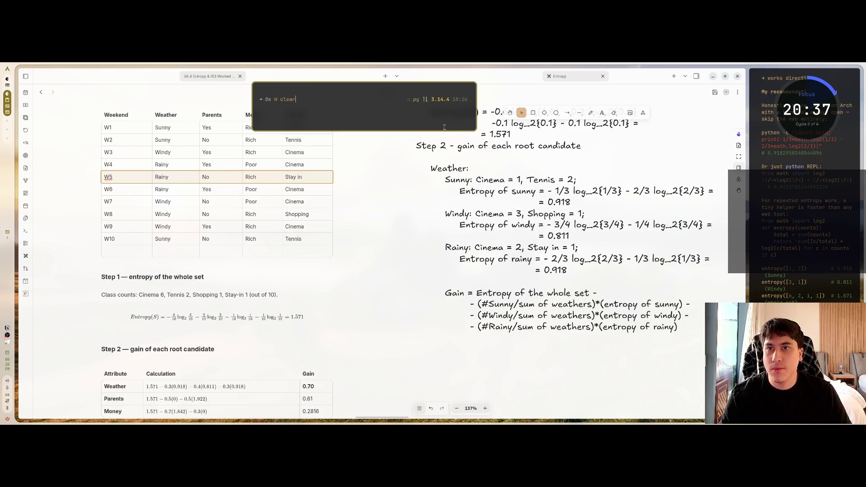
pyautogui.press('Return')
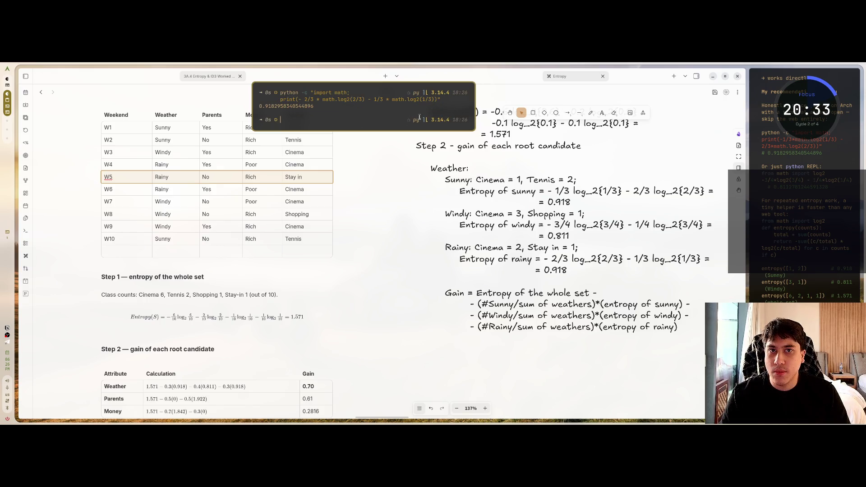
pyautogui.moveTo(474, 108); pyautogui.dragTo(454, 108)
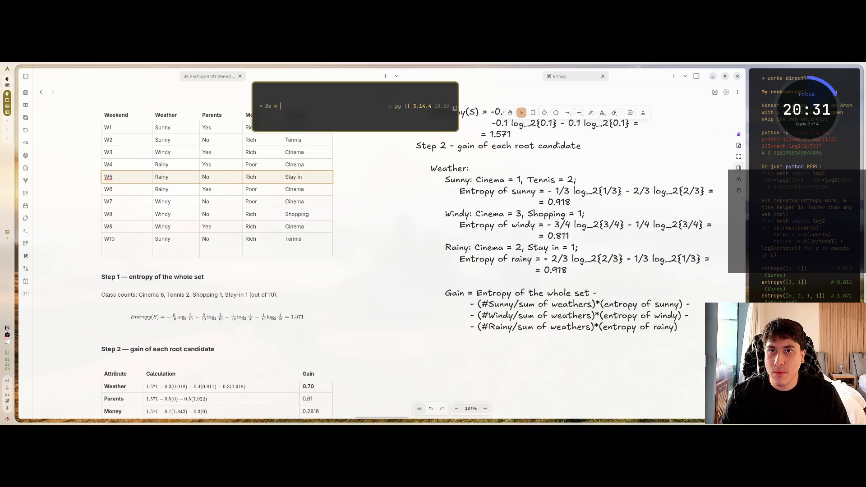
pyautogui.write('c')
pyautogui.press('BackSpace')
pyautogui.press('Up')
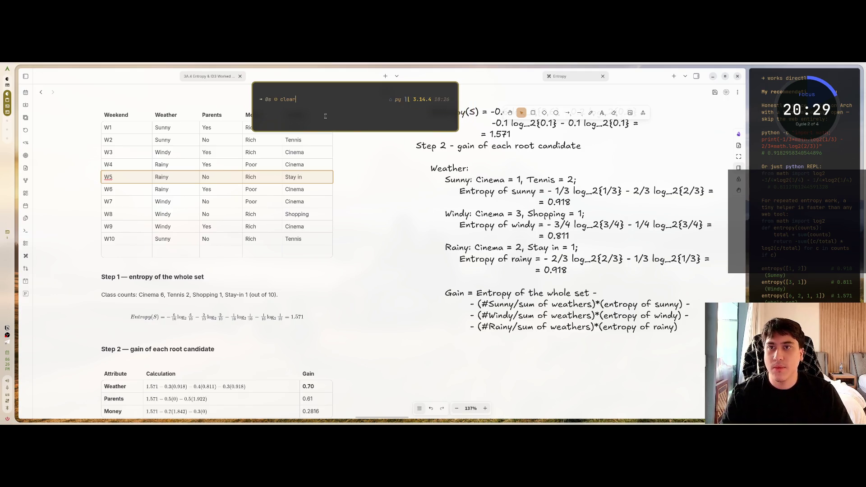
pyautogui.press('Return')
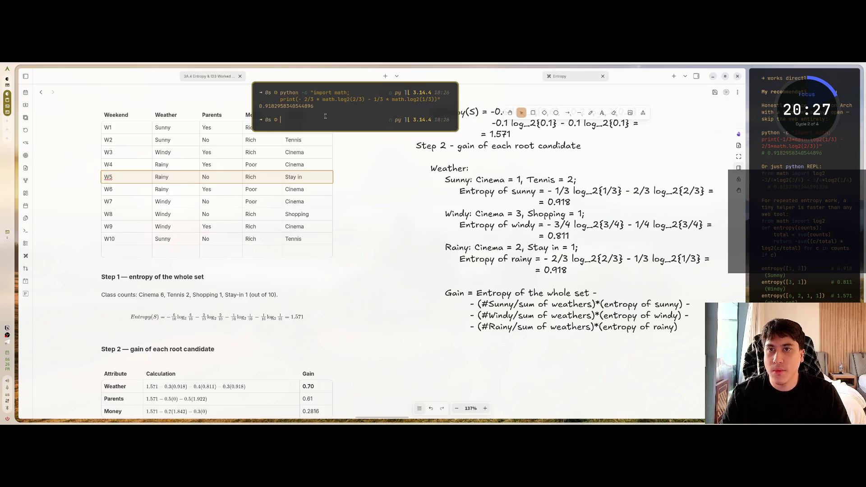
# - Move the terminal up and left, deselect the drawing, and bring up the Twitch stream in the browser
pyautogui.moveTo(322, 117); pyautogui.dragTo(305, 101)
pyautogui.click(598, 337)
pyautogui.click(567, 270)
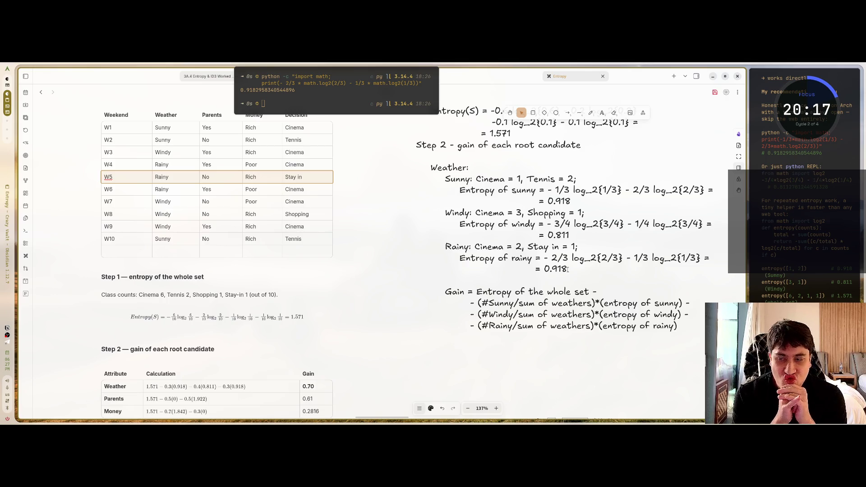
pyautogui.hotkey('alt', 'Tab')
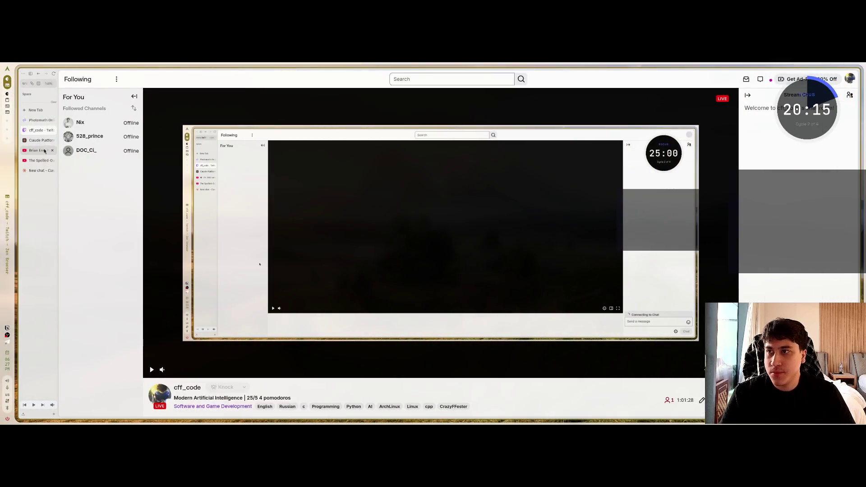
# - Resume the Ambient 2 YouTube video through 'Continue watching?', mute it, and return to Obsidian
pyautogui.click(40, 161)
pyautogui.click(41, 153)
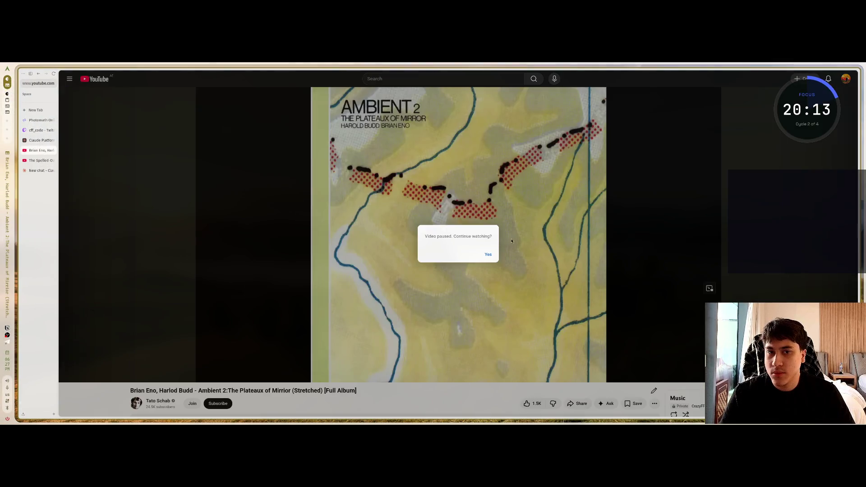
pyautogui.click(488, 255)
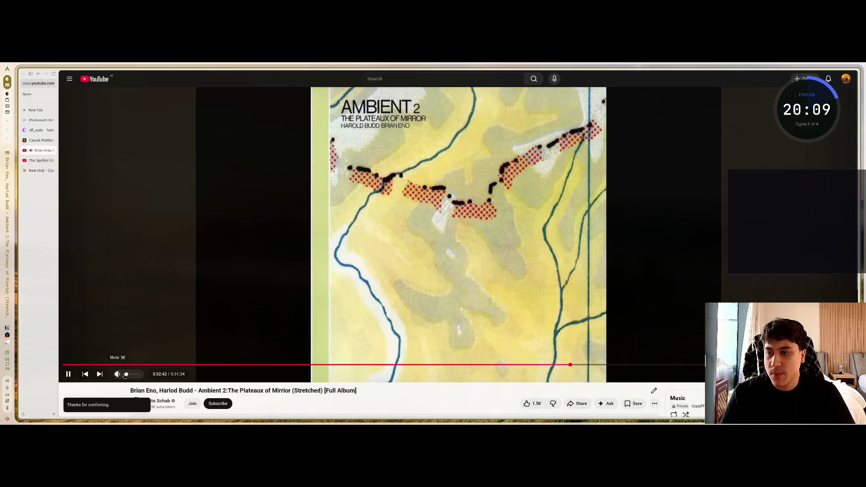
pyautogui.click(125, 375)
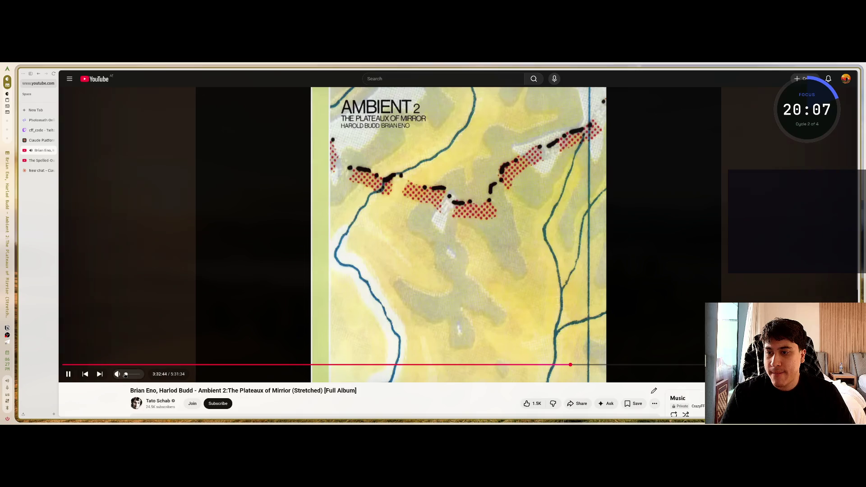
pyautogui.hotkey('ctrl', 'Right')
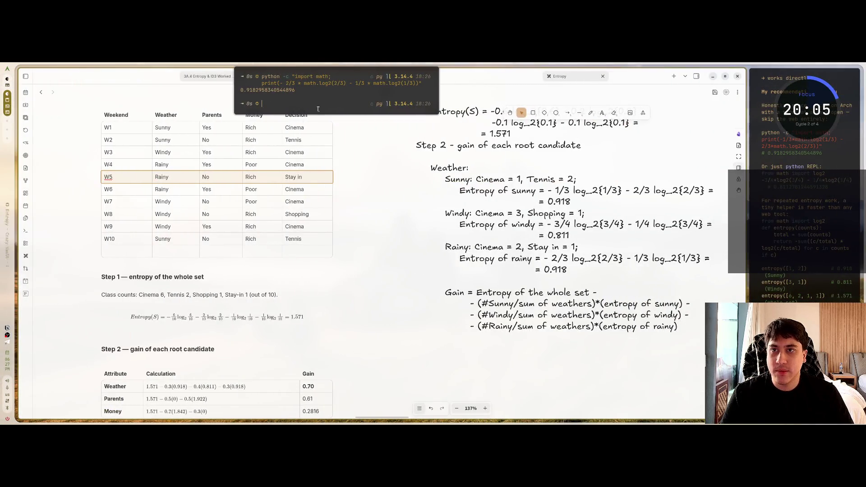
# - Add a 'Gain =' line below the Weather gain formula, aligned with it
pyautogui.doubleClick(570, 268)
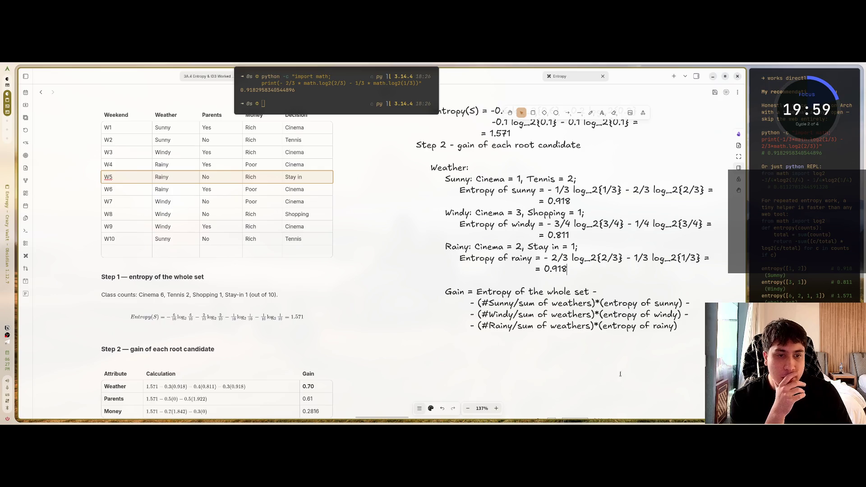
pyautogui.scroll(-1, 597, 315)
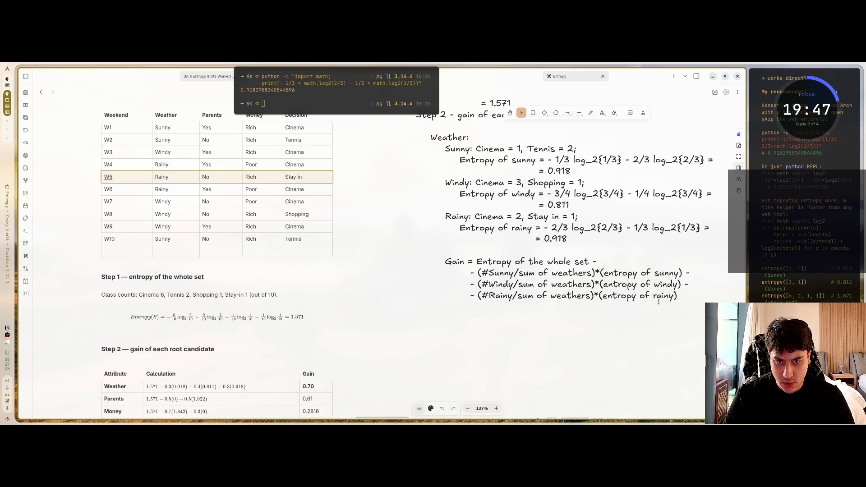
pyautogui.click(460, 306)
pyautogui.write('Gain')
pyautogui.write('  =')
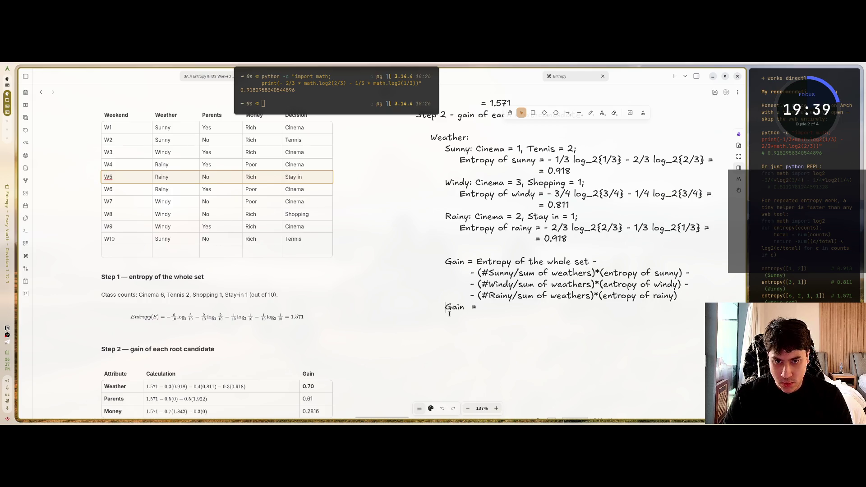
pyautogui.press('Home')
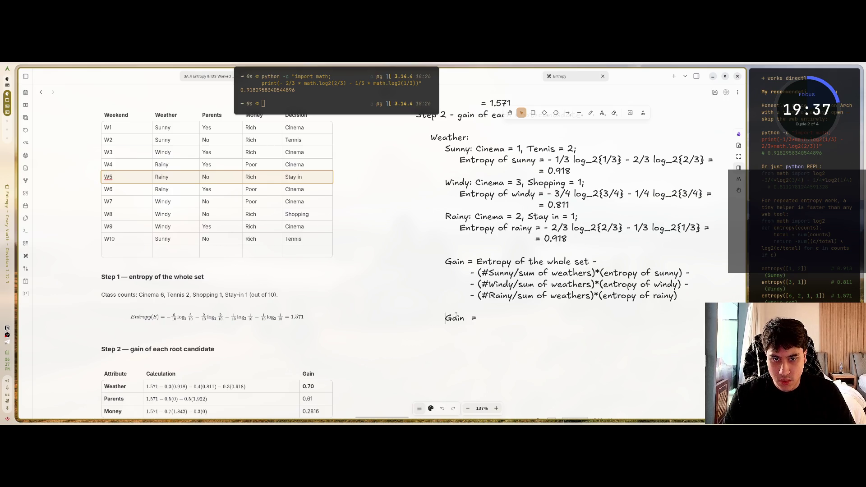
pyautogui.scroll(2, 473, 318)
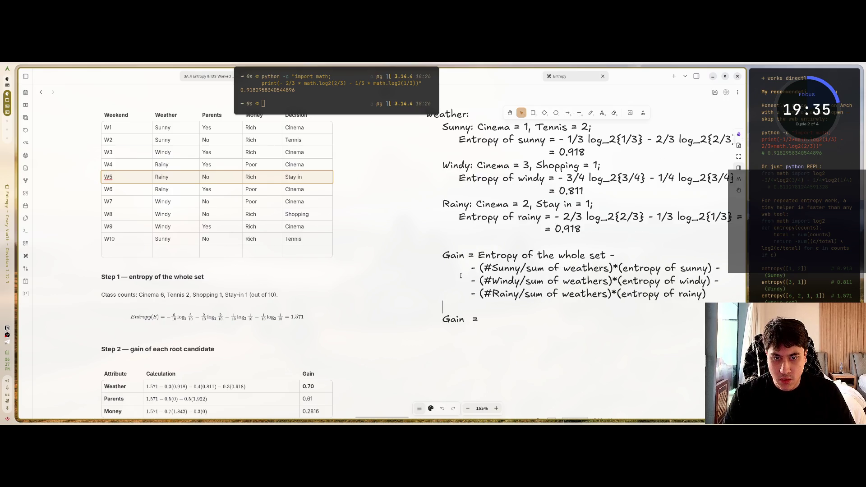
pyautogui.scroll(-5, 463, 285)
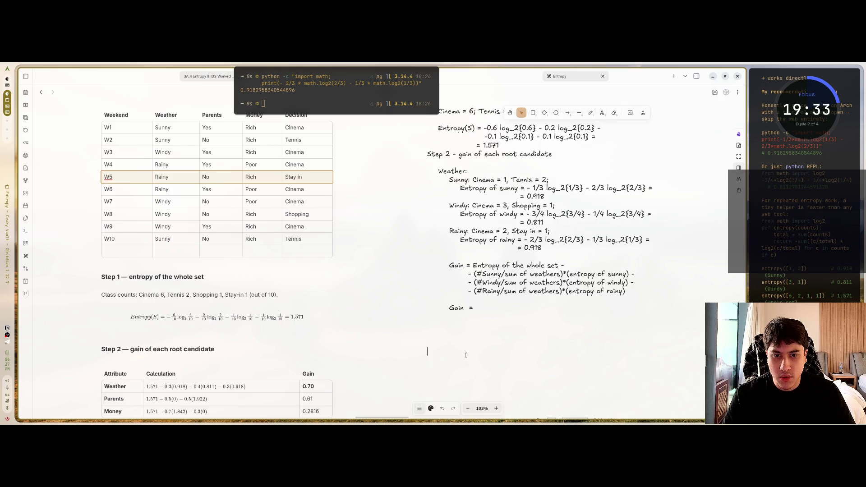
pyautogui.scroll(-2, 474, 339)
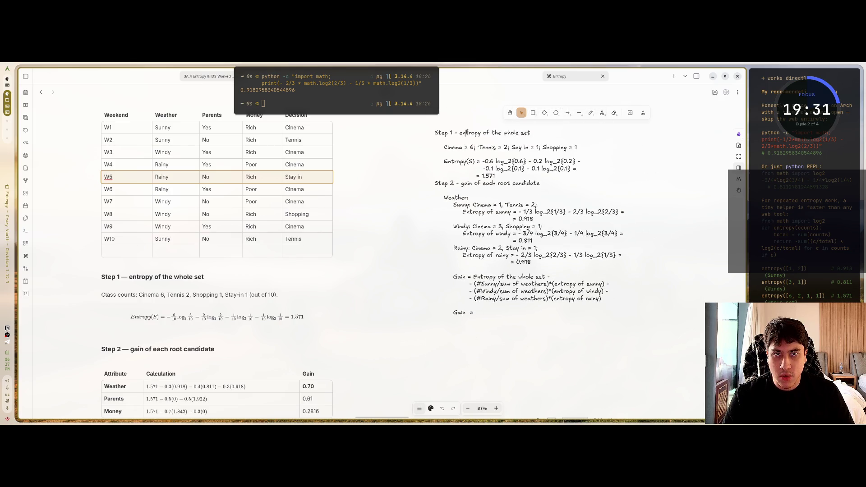
# - Bring the Step 1 heading into view, hide the floating terminal, and resume editing the 'Gain =' line
pyautogui.click(489, 142)
pyautogui.doubleClick(464, 312)
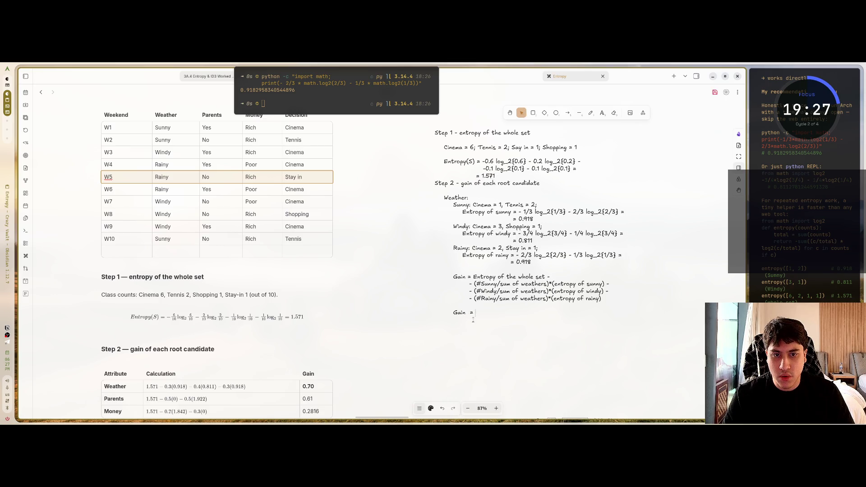
pyautogui.scroll(5, 458, 329)
pyautogui.moveTo(509, 289)
pyautogui.mouseDown()
pyautogui.moveTo(478, 355)
pyautogui.moveTo(529, 339)
pyautogui.mouseUp()
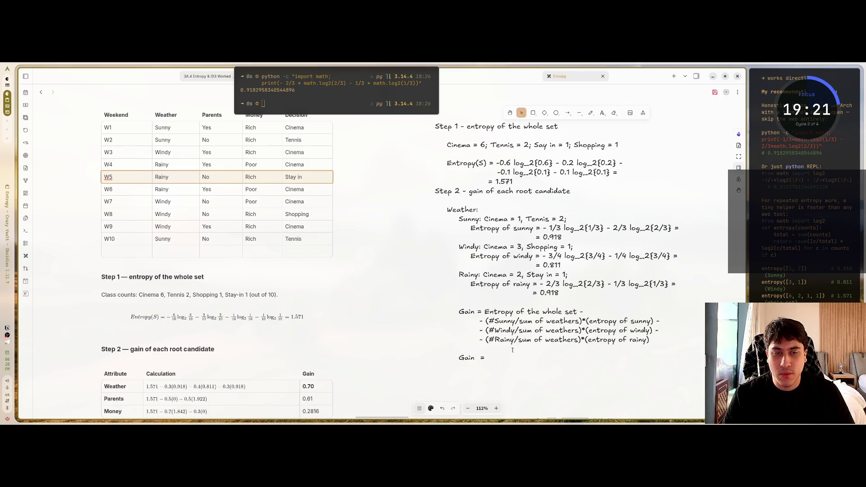
pyautogui.scroll(4, 513, 349)
pyautogui.scroll(-1, 513, 348)
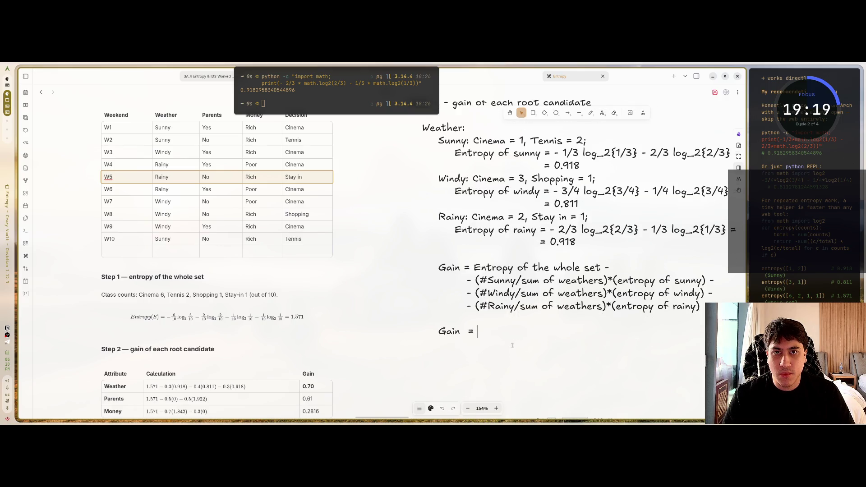
pyautogui.scroll(-2, 509, 344)
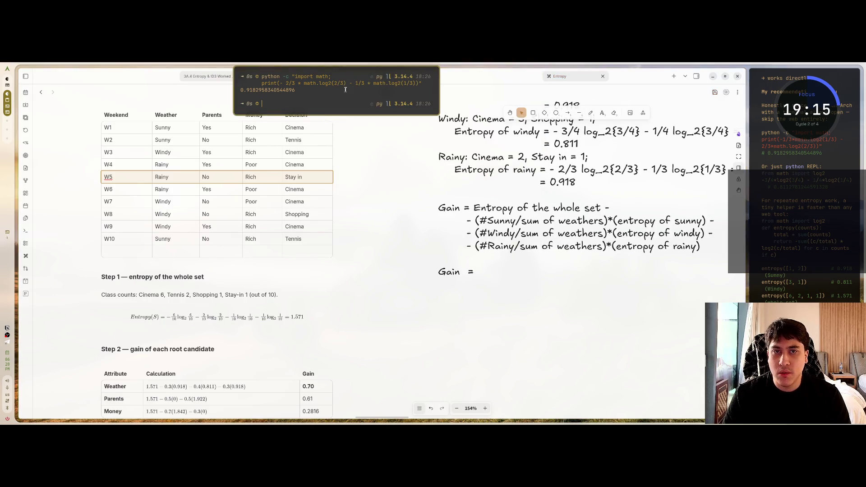
pyautogui.press('super+grave')
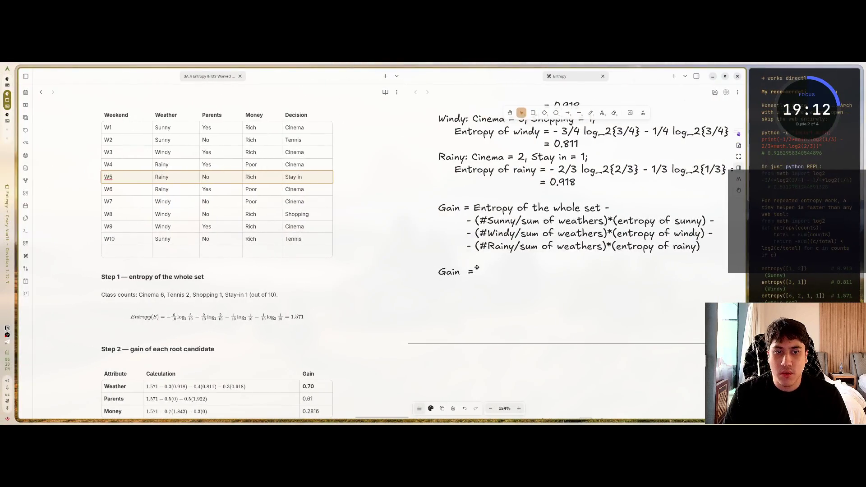
pyautogui.doubleClick(476, 267)
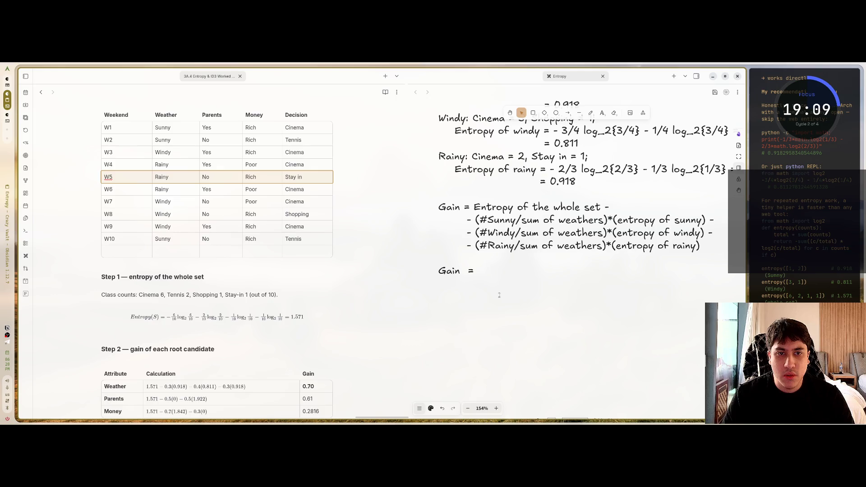
pyautogui.scroll(-2, 492, 291)
pyautogui.scroll(5, 485, 298)
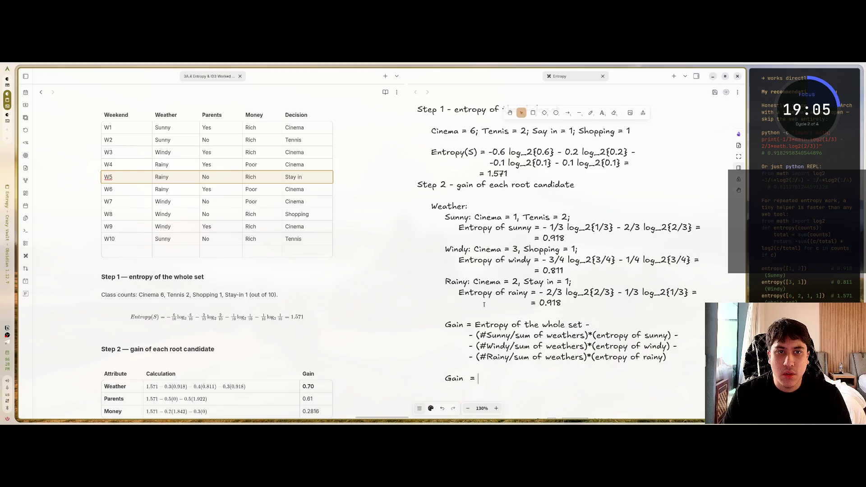
# - Continue the line as 'Gain = 1.571 -' using the whole-set entropy, then check the table's Weather column
pyautogui.scroll(-1, 480, 305)
pyautogui.write('1.571 -')
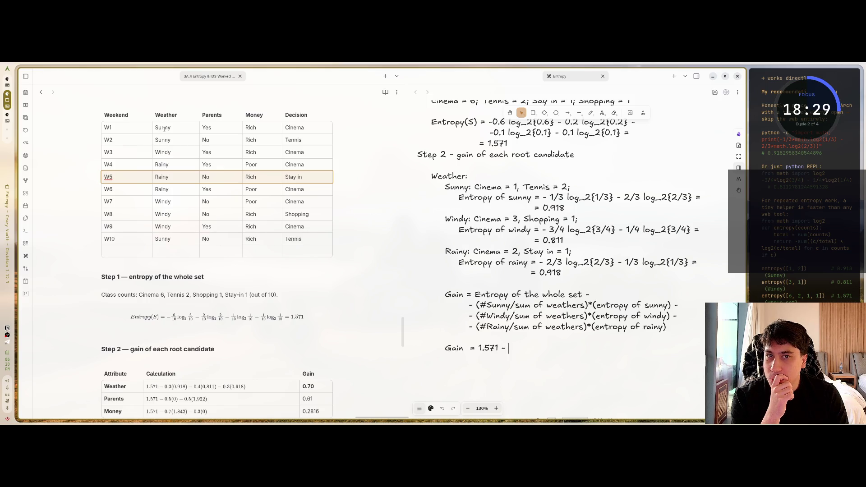
pyautogui.click(165, 128)
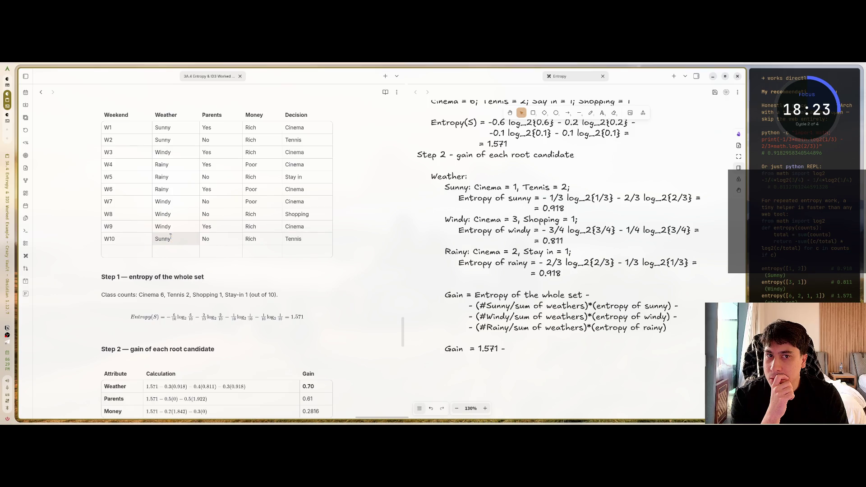
# - List the Weather counts as 'Sunny = 3, Windy = 4, Rainy = 3.', correcting typos
pyautogui.click(468, 176)
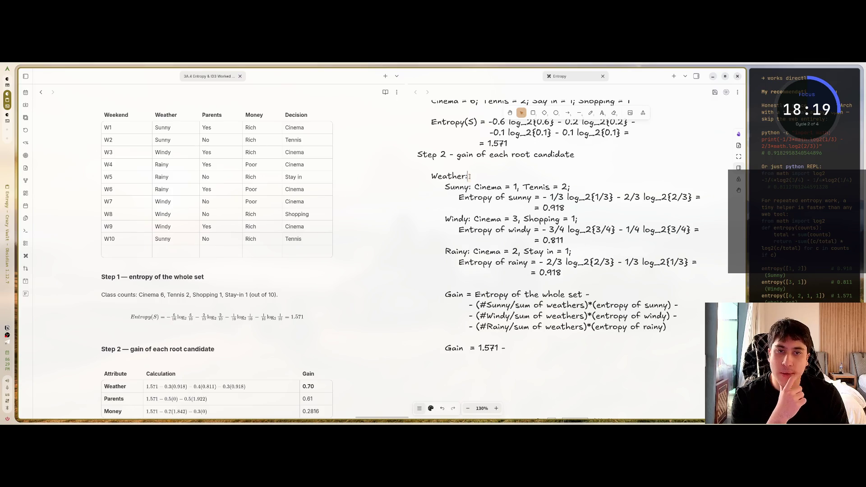
pyautogui.write(' Sunny -')
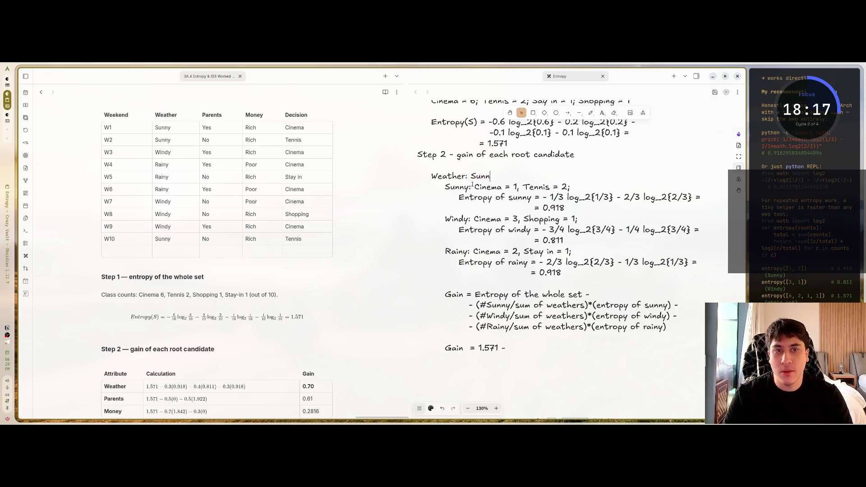
pyautogui.press('BackSpace')
pyautogui.write('= 3;')
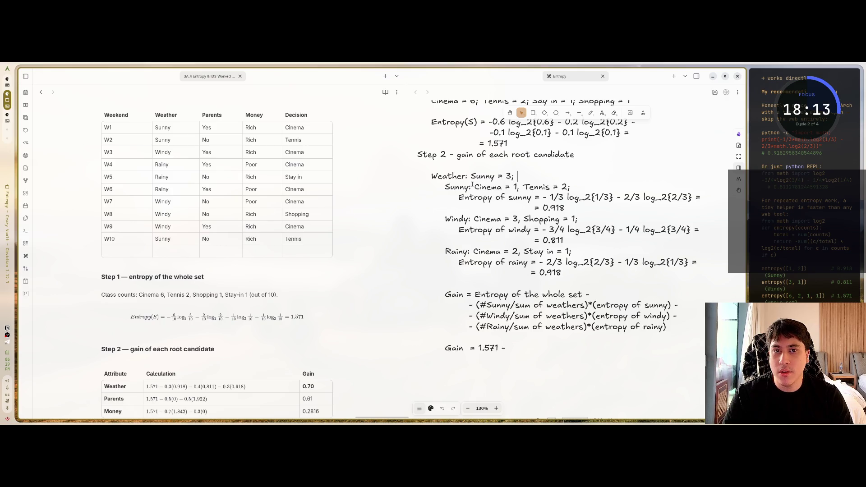
pyautogui.write(' Windy =')
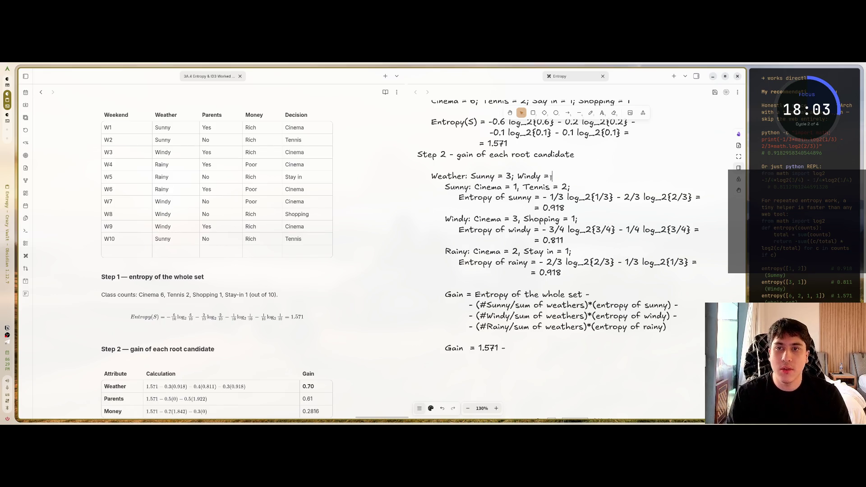
pyautogui.write('4')
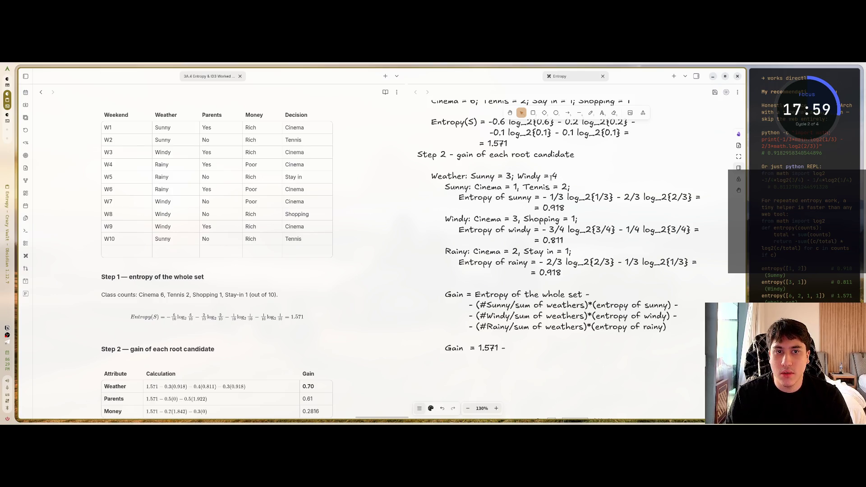
pyautogui.write(',')
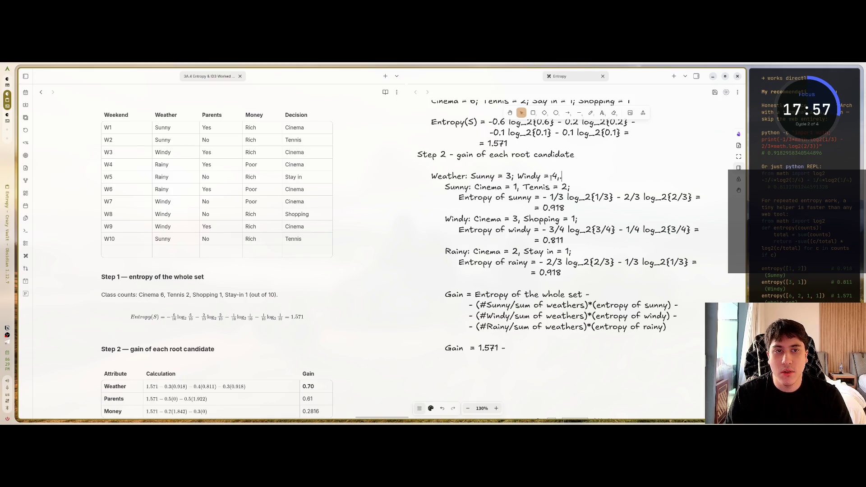
pyautogui.press('Left')
pyautogui.press('Left')
pyautogui.press('Left')
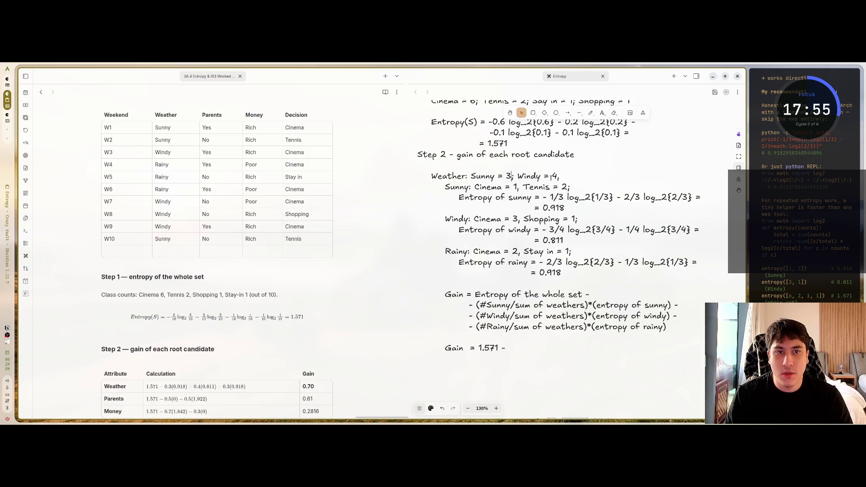
pyautogui.press('BackSpace')
pyautogui.write(',')
pyautogui.press('Right')
pyautogui.press('Right')
pyautogui.press('Right')
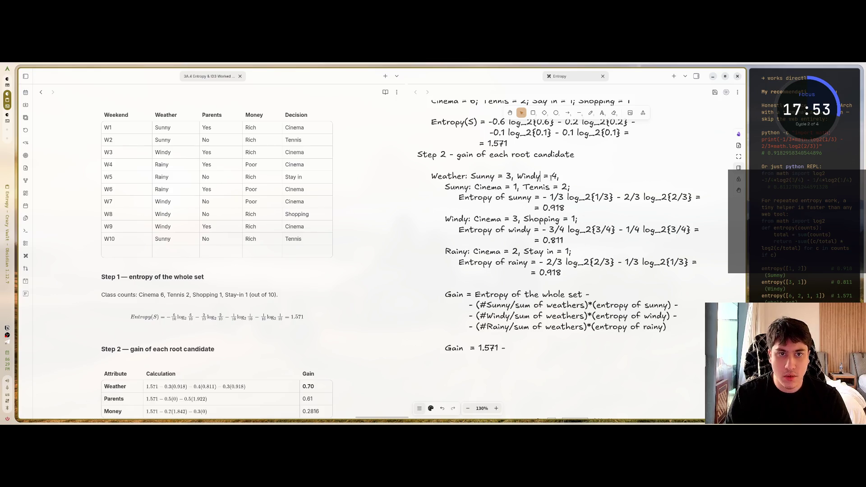
pyautogui.write('TR')
pyautogui.press('BackSpace')
pyautogui.press('BackSpace')
pyautogui.write('Rainy')
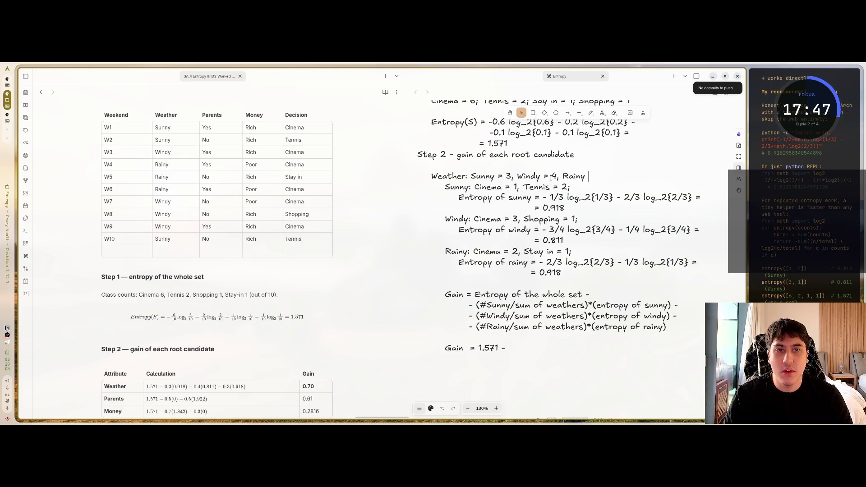
pyautogui.write(' = ')
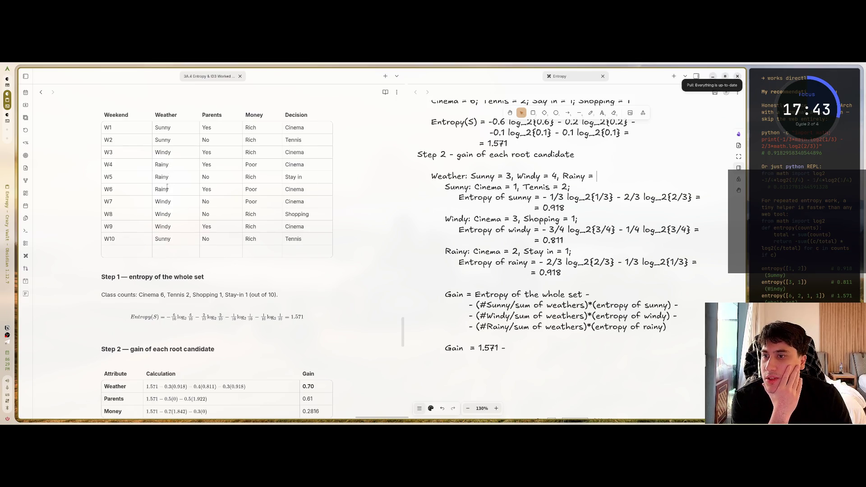
pyautogui.write('3')
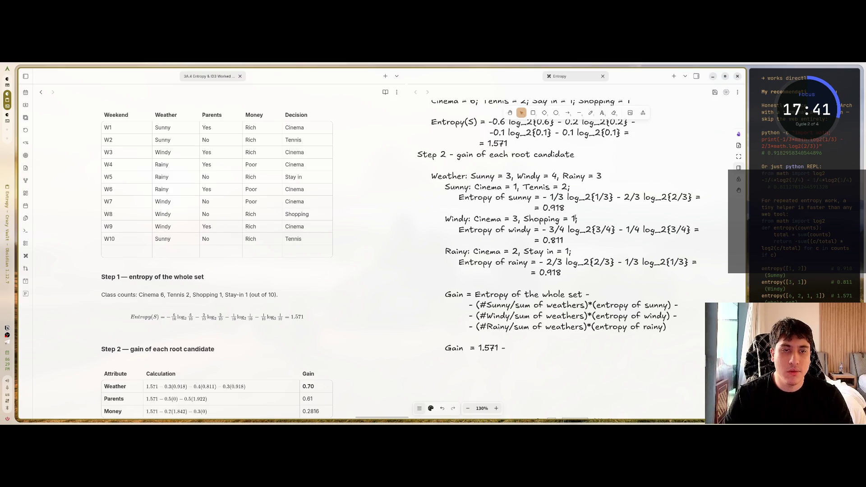
pyautogui.write('.')
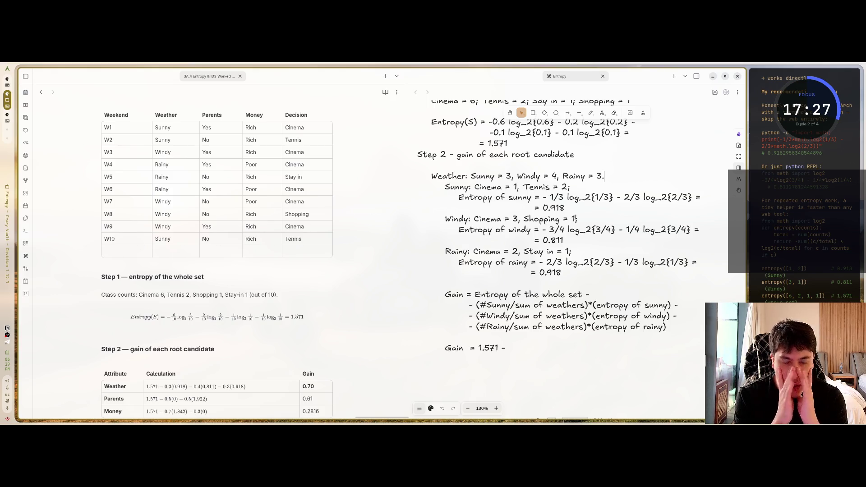
# - Begin the Sunny term '(3/10' after 'Gain = 1.571 -'
pyautogui.click(510, 351)
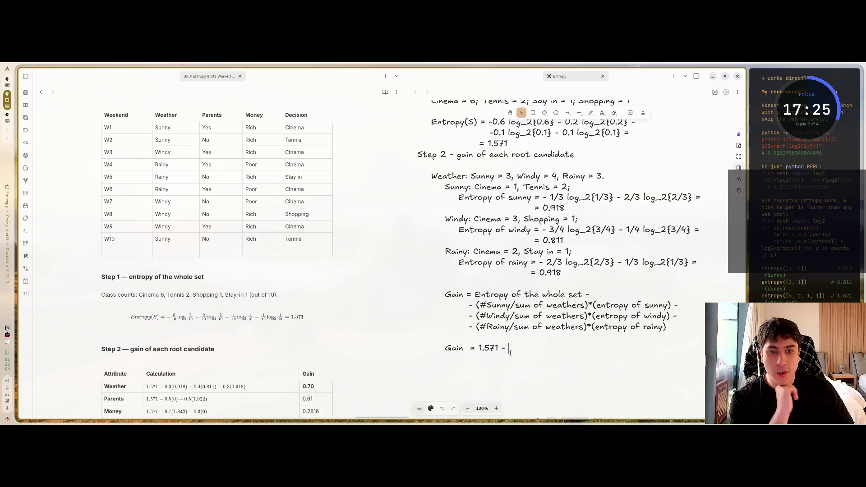
pyautogui.write('(')
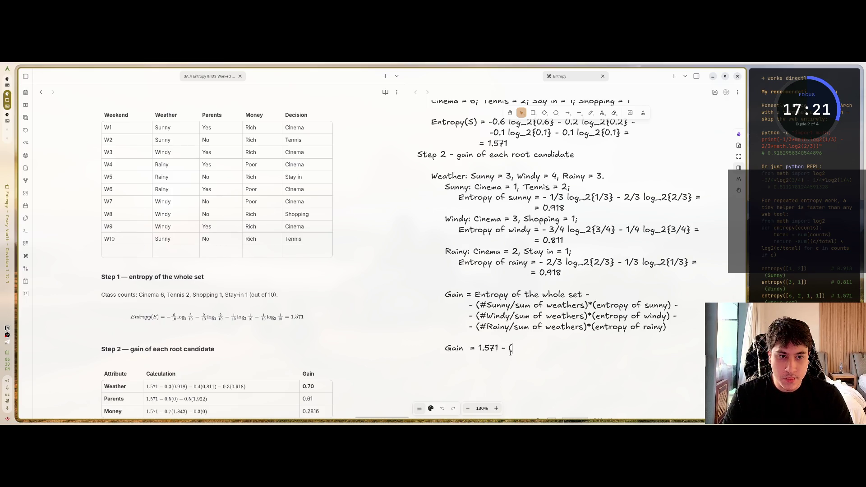
pyautogui.press('BackSpace')
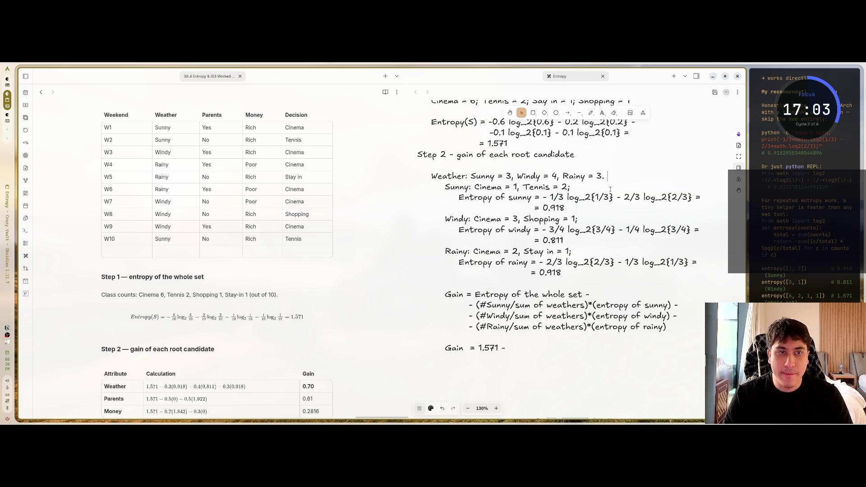
pyautogui.click(511, 347)
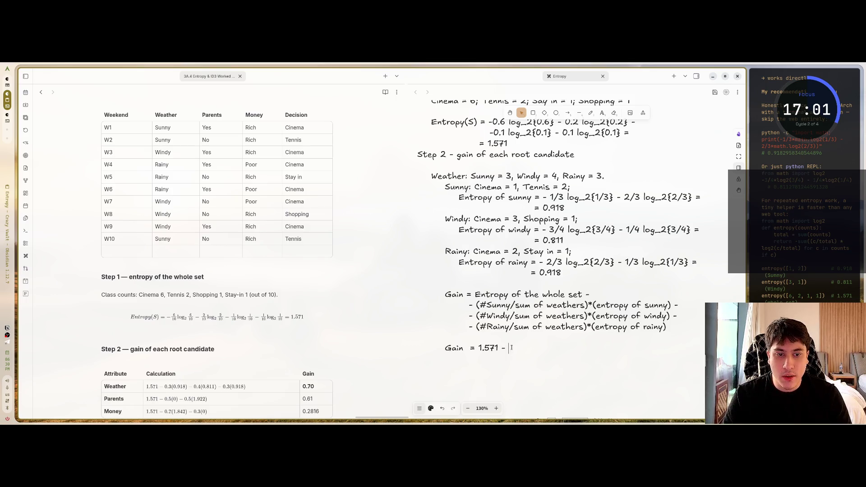
pyautogui.write('(3')
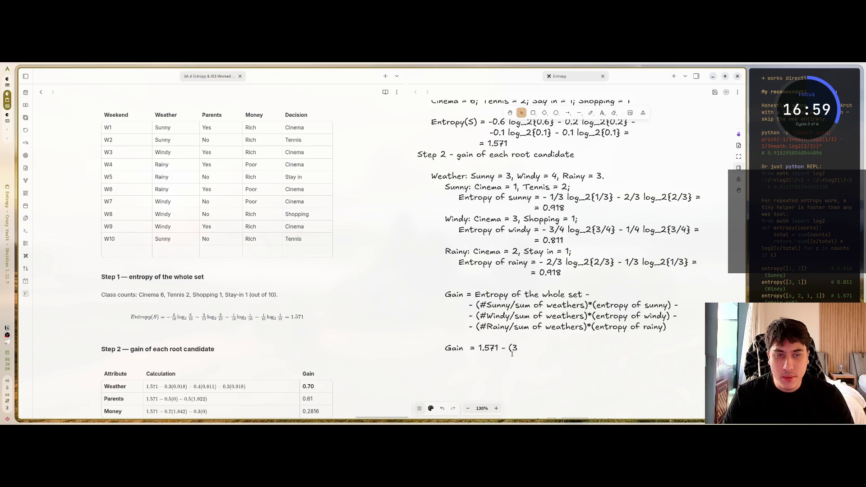
pyautogui.write('/10')
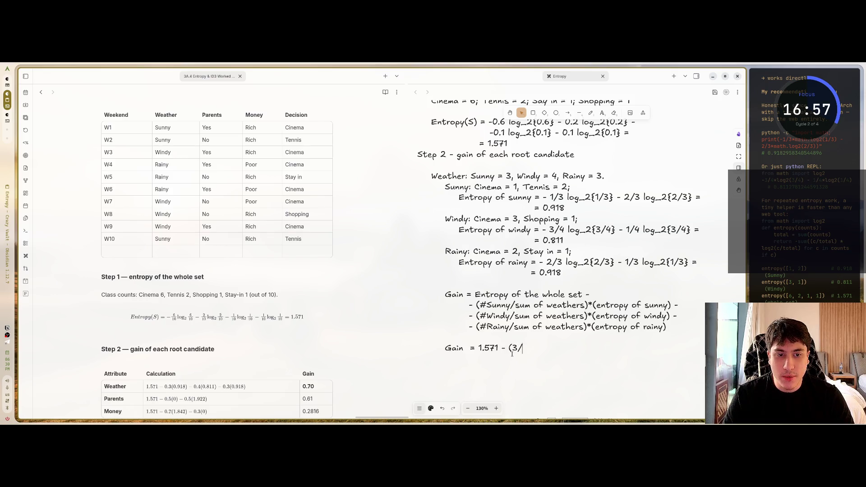
# - Rewrite the Sunny term as 0.3 * 0.918 on the Gain line
pyautogui.press('BackSpace')
pyautogui.press('BackSpace')
pyautogui.press('BackSpace')
pyautogui.press('BackSpace')
pyautogui.press('BackSpace')
pyautogui.write('0.3')
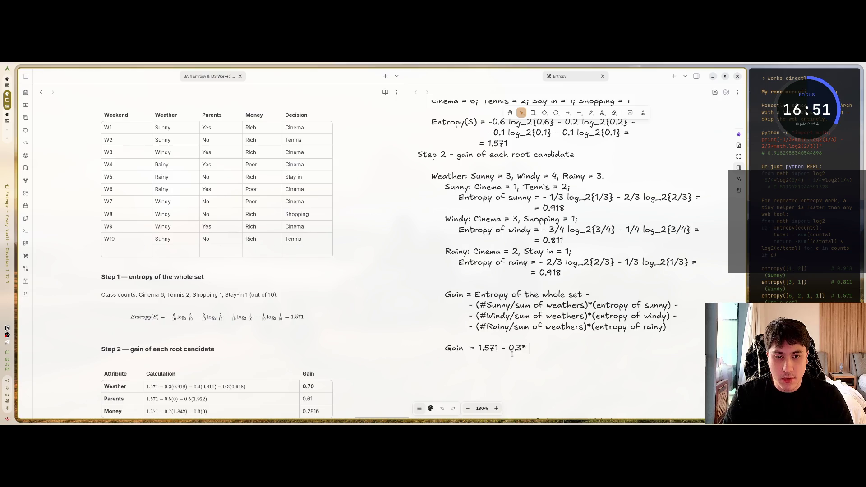
pyautogui.write(' *')
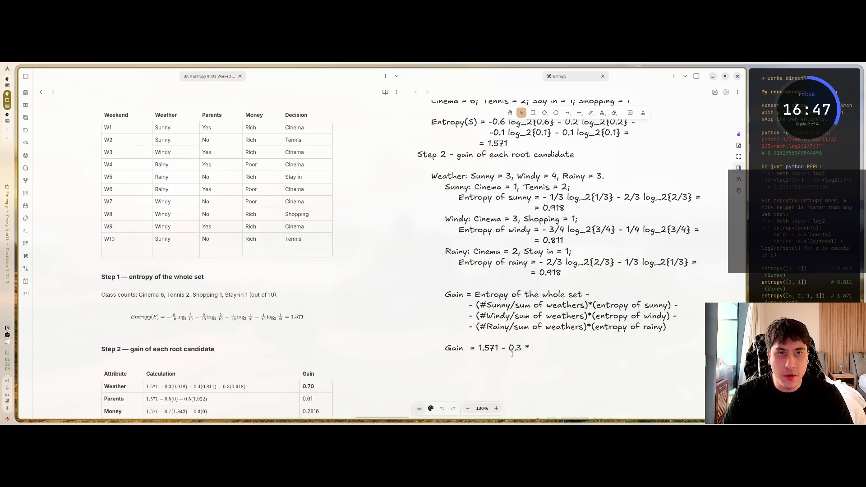
pyautogui.write(' 0.')
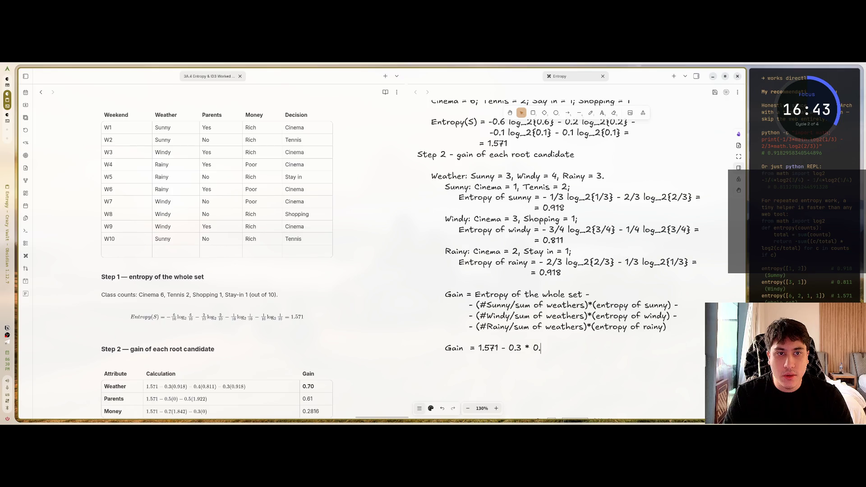
pyautogui.write('91')
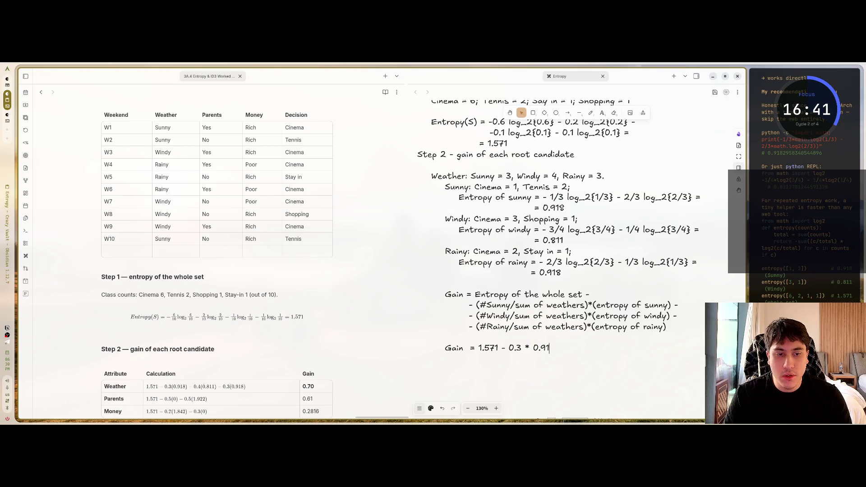
pyautogui.write('8')
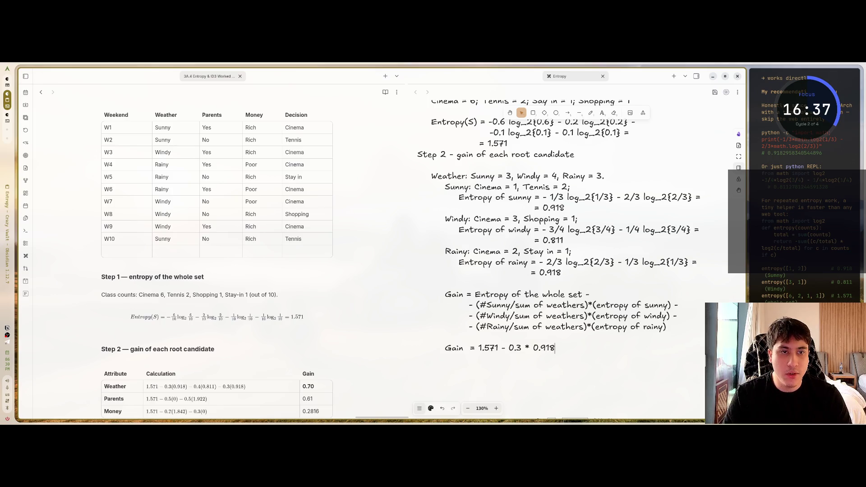
pyautogui.write(' -')
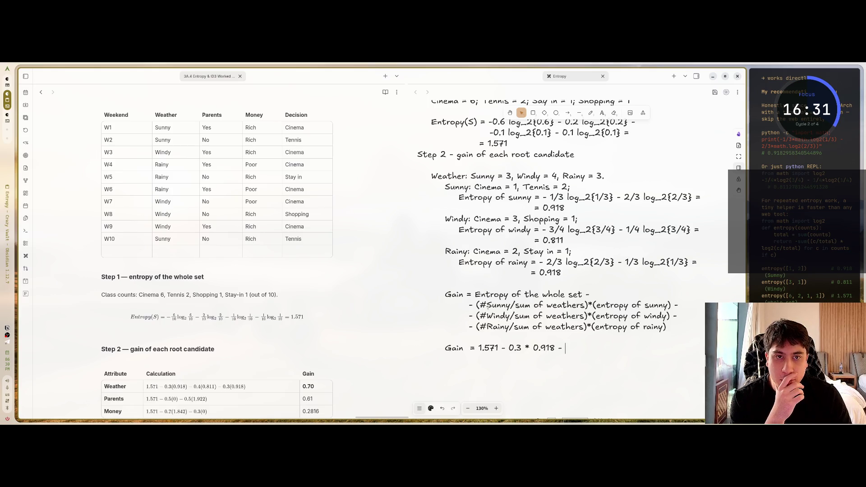
# - Add the Windy term - (0.4 * 0.811), fix its parentheses and begin the Rainy term
pyautogui.write('0.4')
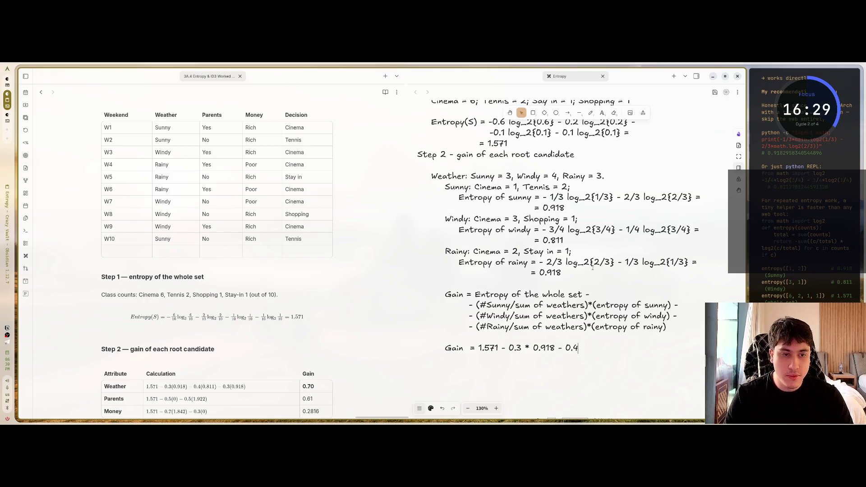
pyautogui.write(' *')
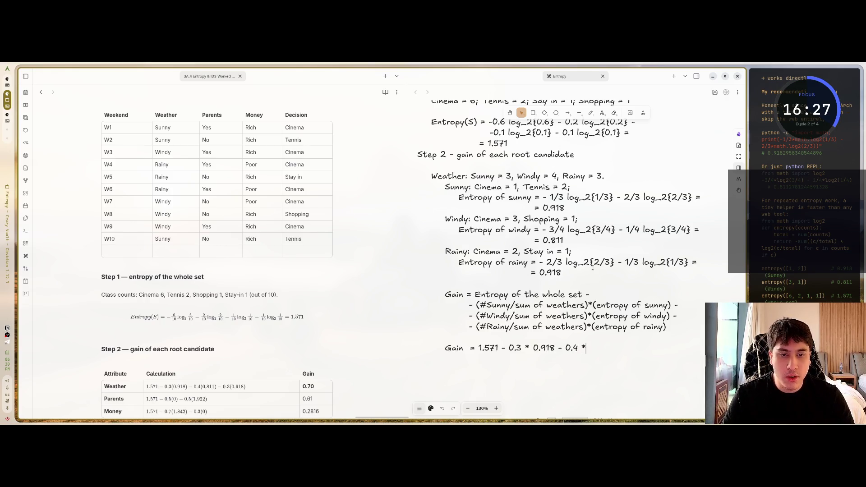
pyautogui.write('(')
pyautogui.write(')')
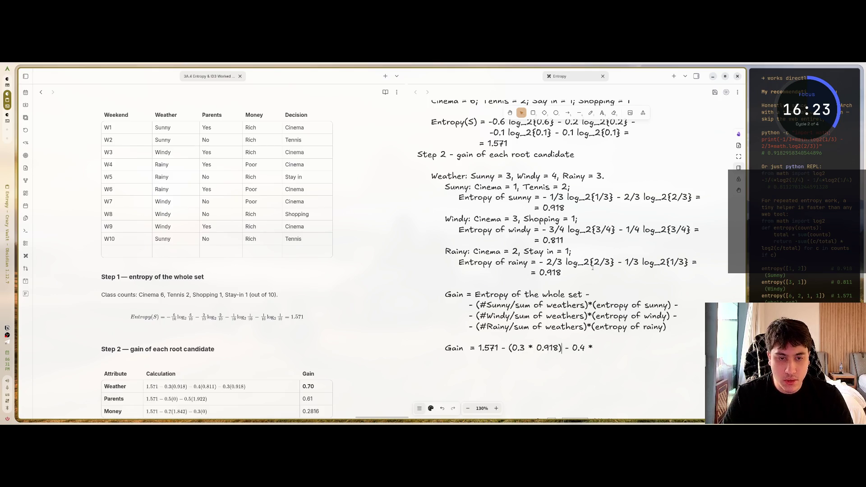
pyautogui.press('Right')
pyautogui.press('Right')
pyautogui.press('Right')
pyautogui.write('(')
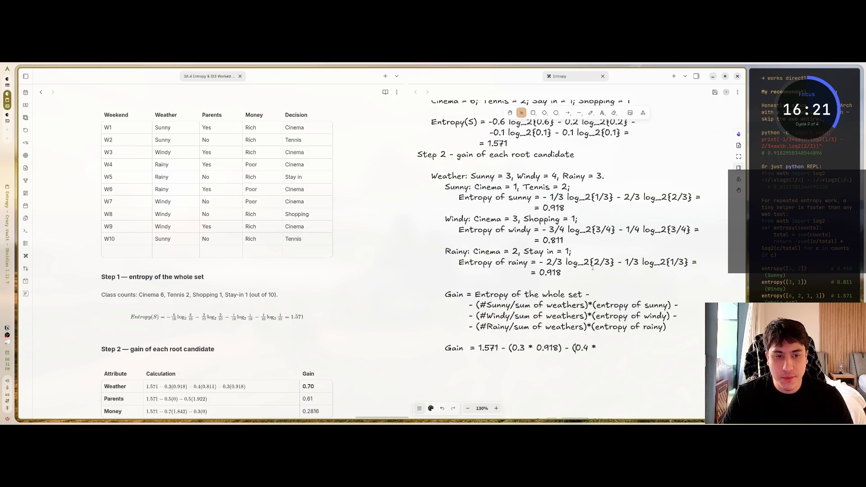
pyautogui.press('Down')
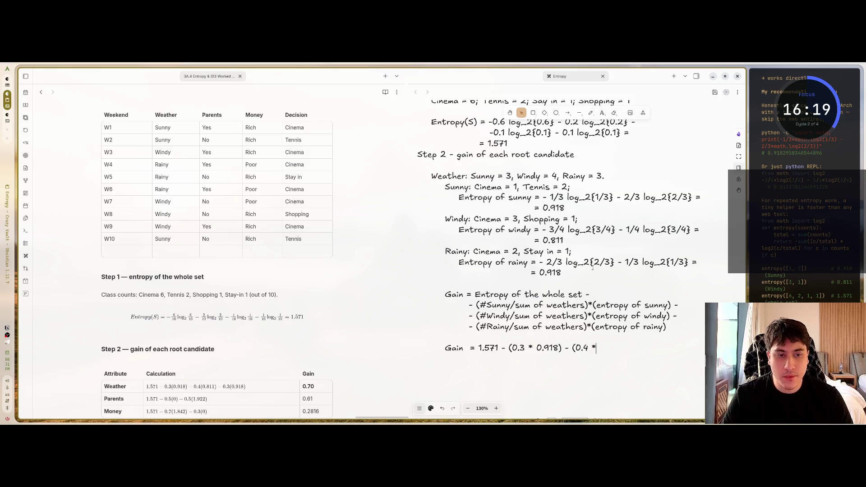
pyautogui.write(')')
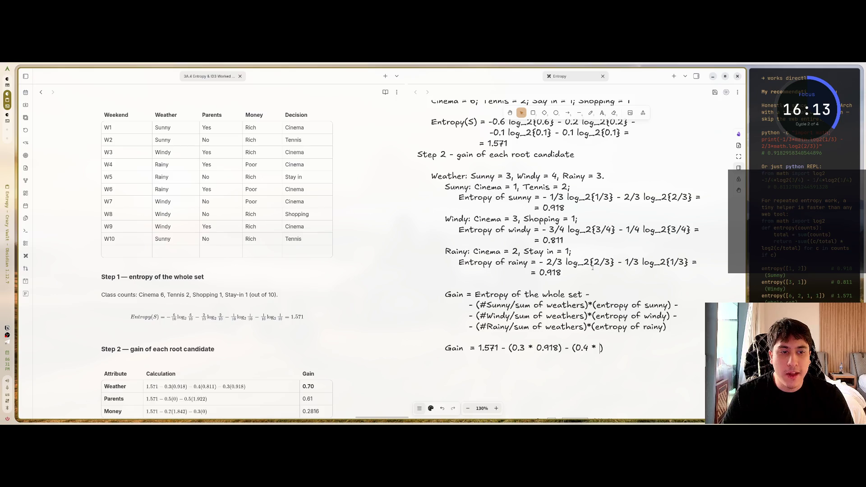
pyautogui.write(' 0.')
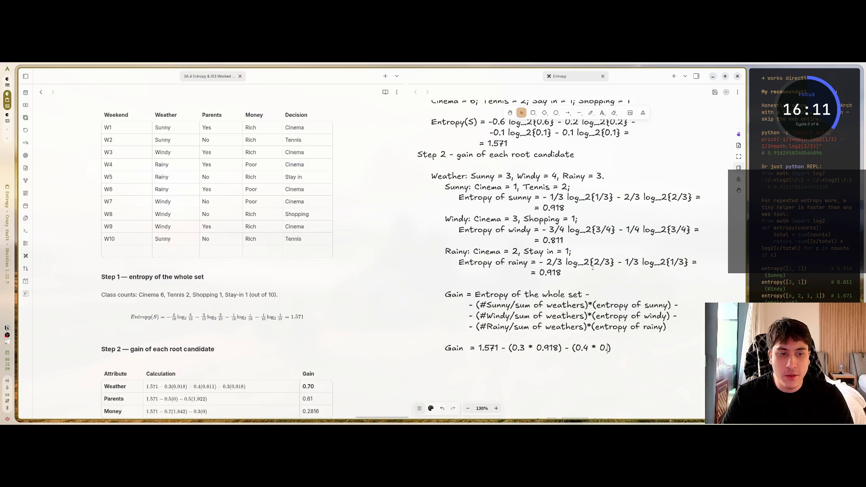
pyautogui.write('811')
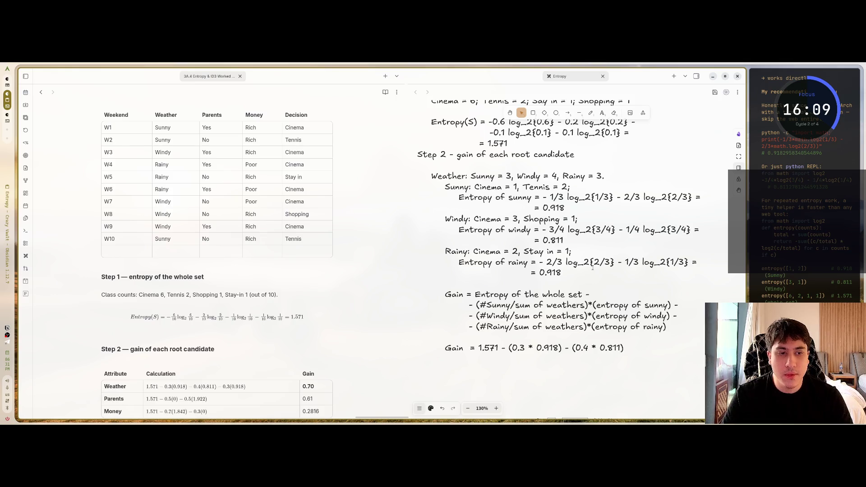
pyautogui.press('Left')
pyautogui.press('Left')
pyautogui.press('Left')
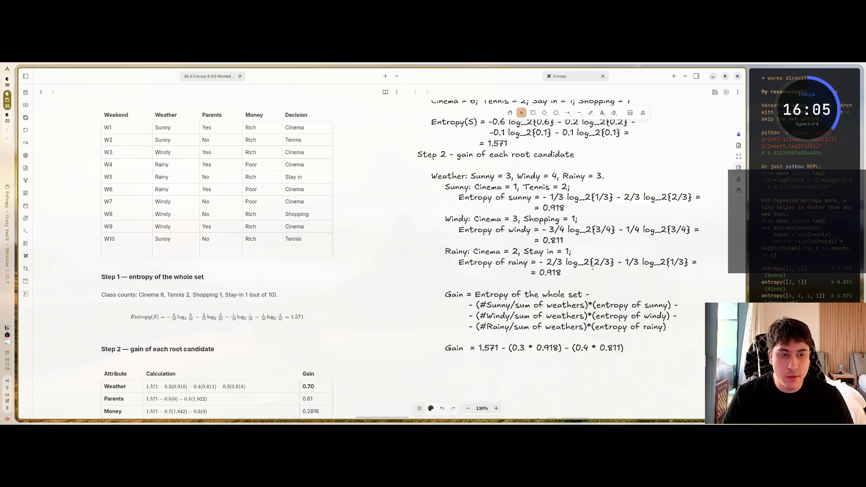
pyautogui.write('- (3')
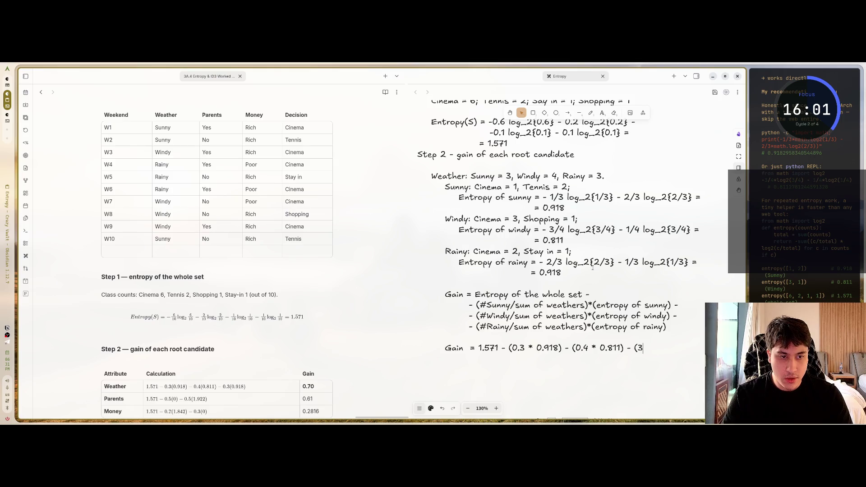
# - Finish the Gain line with the Rainy term (0.3 * 0.918) = and start an indented '=' line
pyautogui.press('BackSpace')
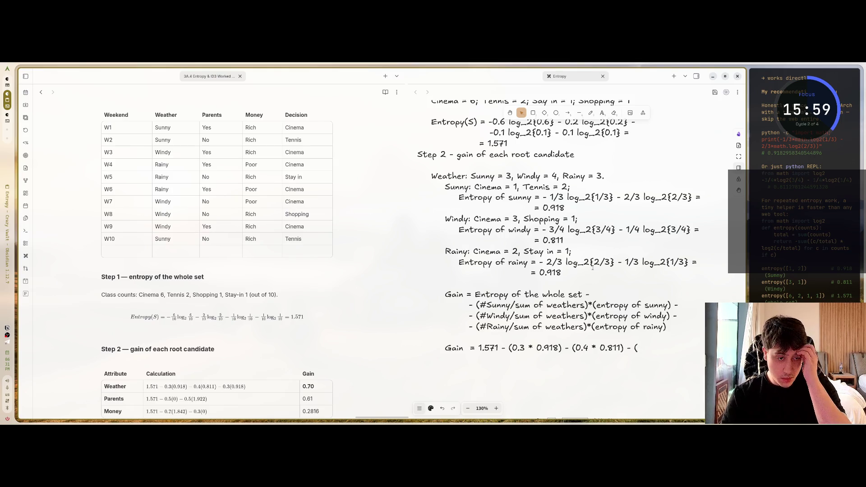
pyautogui.write('0.3')
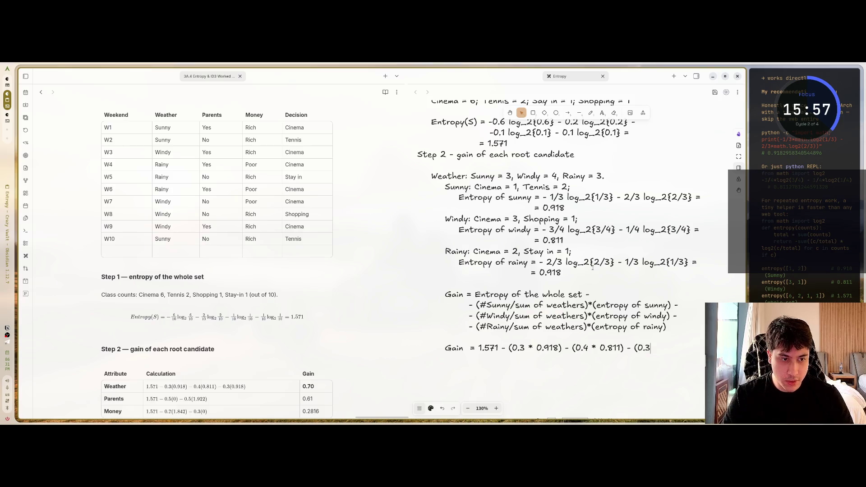
pyautogui.write(' *')
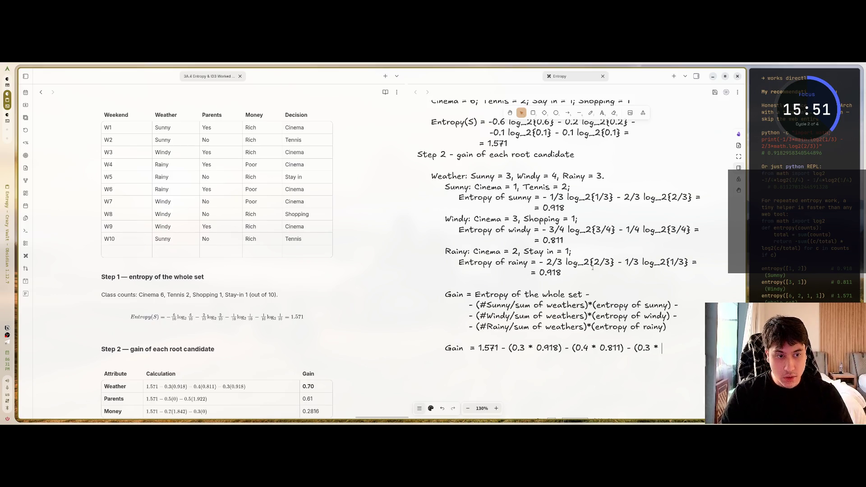
pyautogui.write('0.')
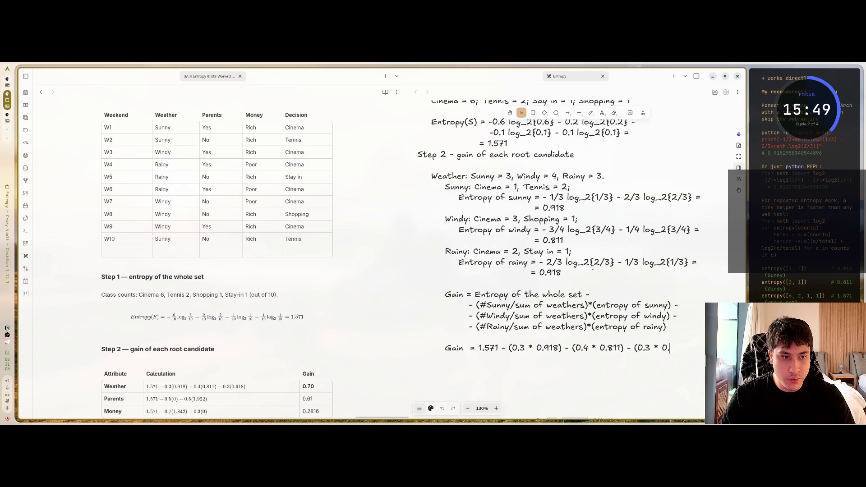
pyautogui.write('918')
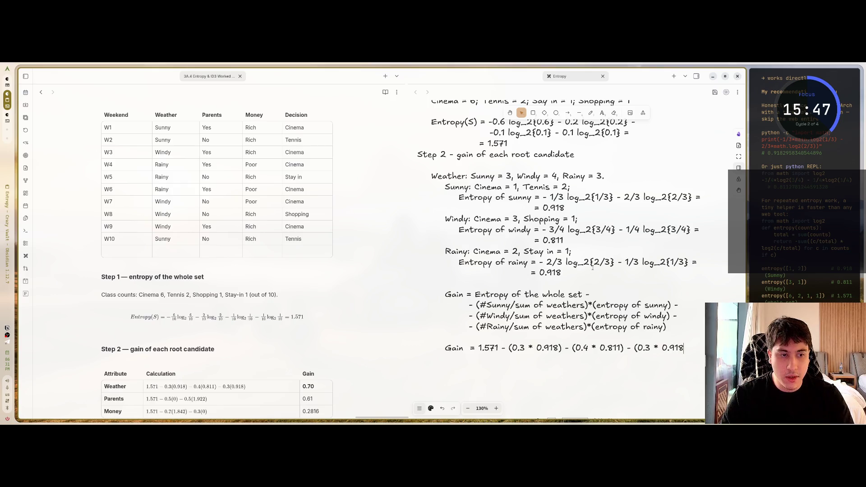
pyautogui.write(') =')
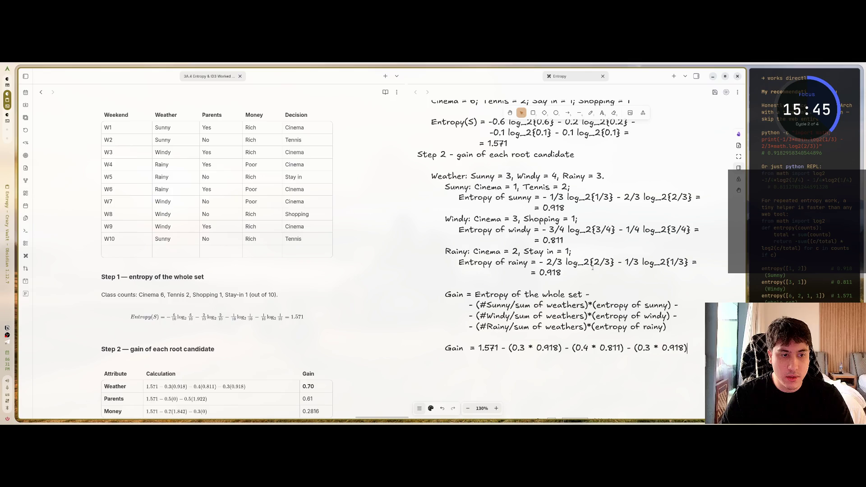
pyautogui.press('Tab')
pyautogui.press('Tab')
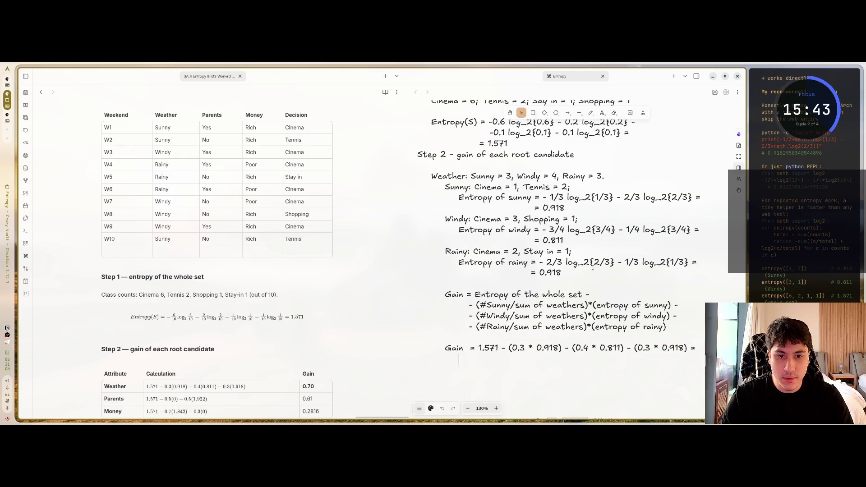
pyautogui.write('=')
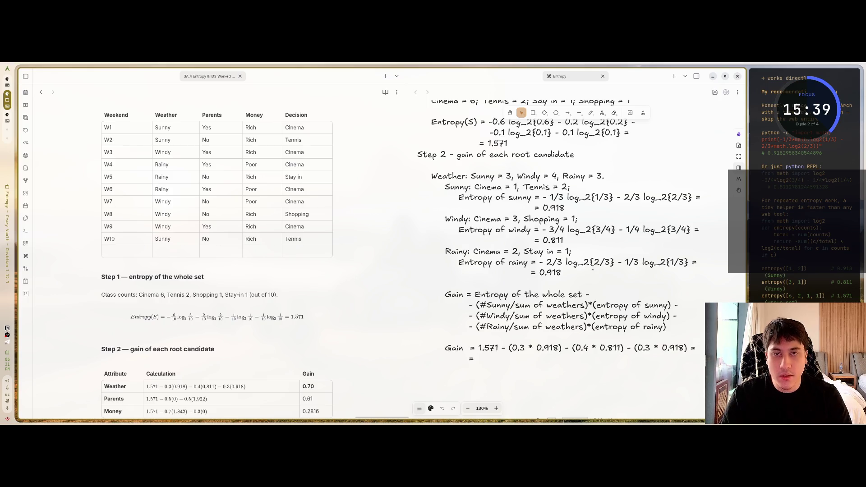
pyautogui.press('super+3')
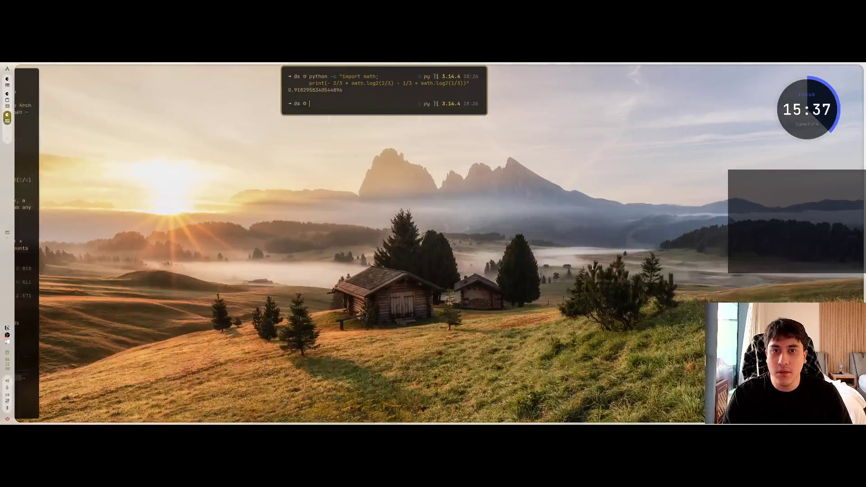
# - Clear the terminal and run the Python gain expression 1.571 - (0.3 * 0.918) - (0.4 * 0.811) - (0.3 * 0.918)
pyautogui.press('super+2')
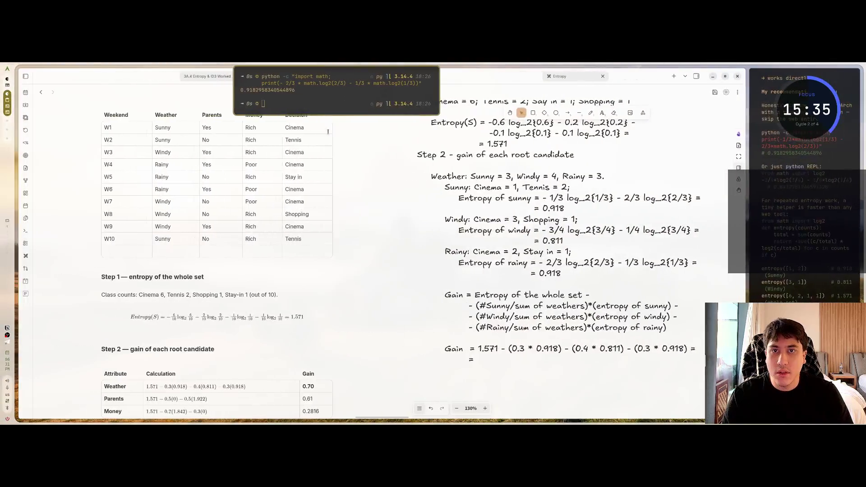
pyautogui.write('clear')
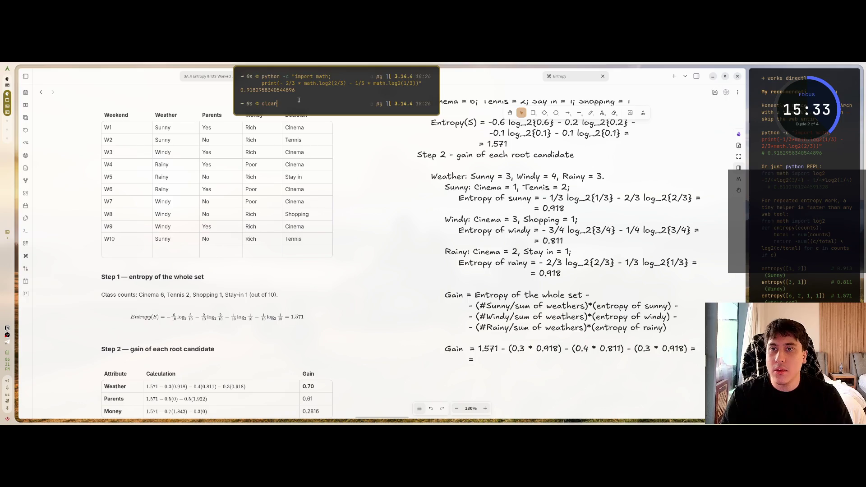
pyautogui.press('Return')
pyautogui.press('Up')
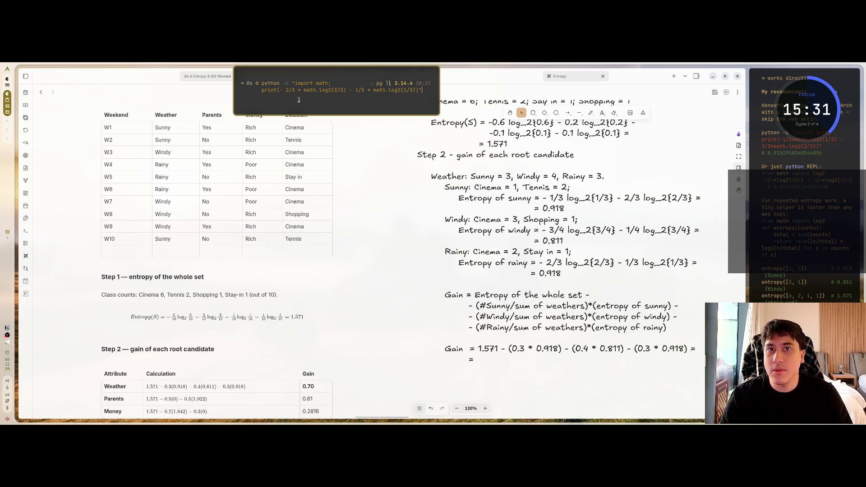
pyautogui.press('Left')
pyautogui.press('BackSpace')
pyautogui.press('BackSpace')
pyautogui.press('BackSpace')
pyautogui.press('BackSpace')
pyautogui.press('BackSpace')
pyautogui.press('BackSpace')
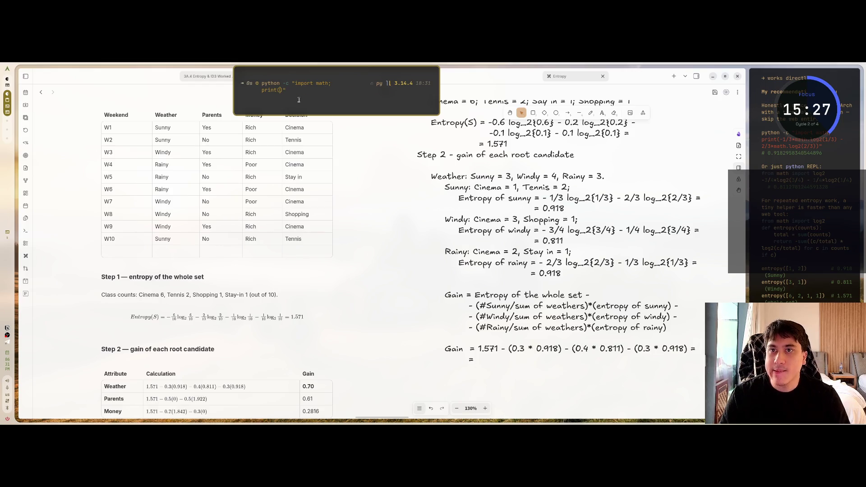
pyautogui.write('1.')
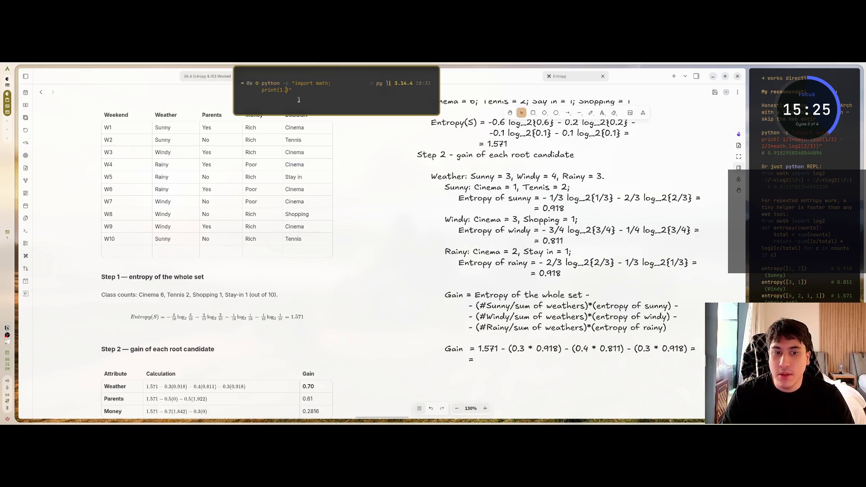
pyautogui.write('571')
pyautogui.write(' - (0')
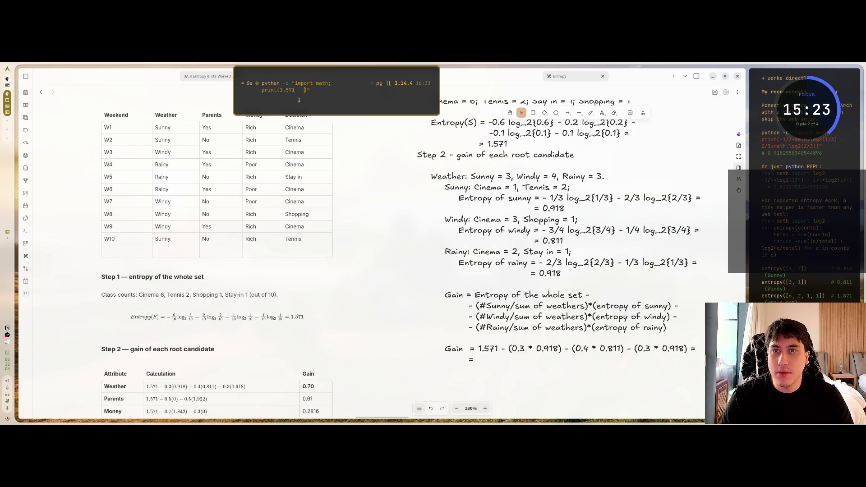
pyautogui.write('.3')
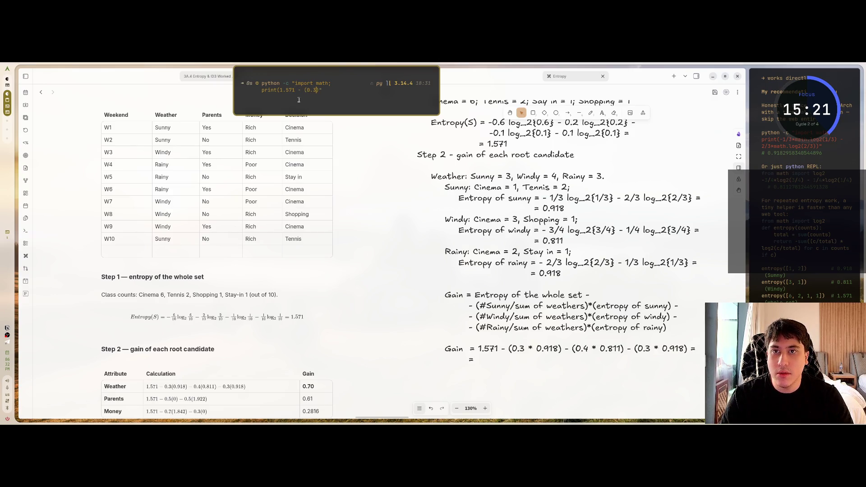
pyautogui.write(' * 0.')
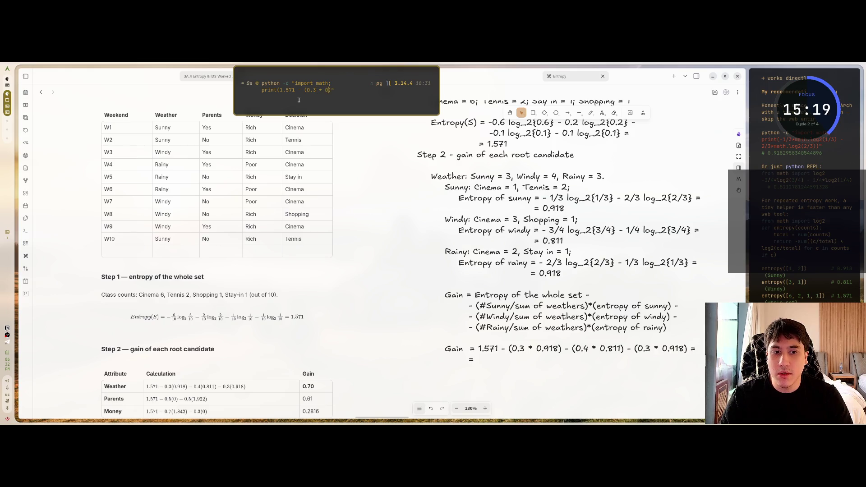
pyautogui.write('918)')
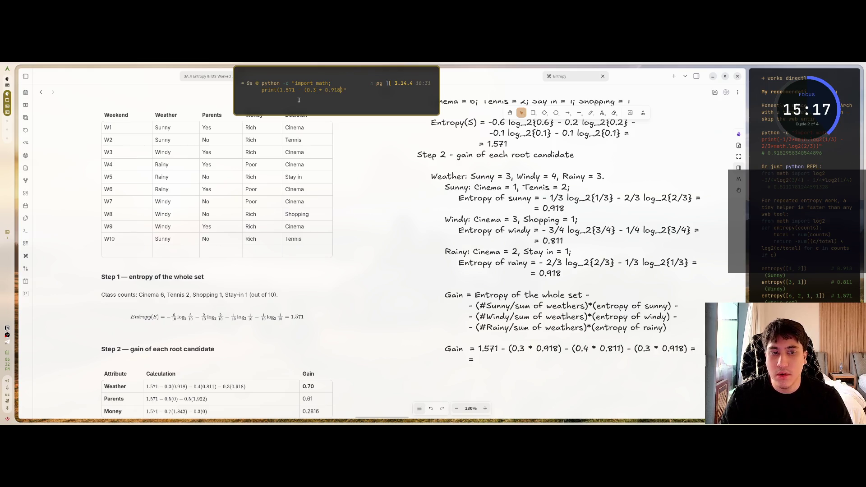
pyautogui.write(' -')
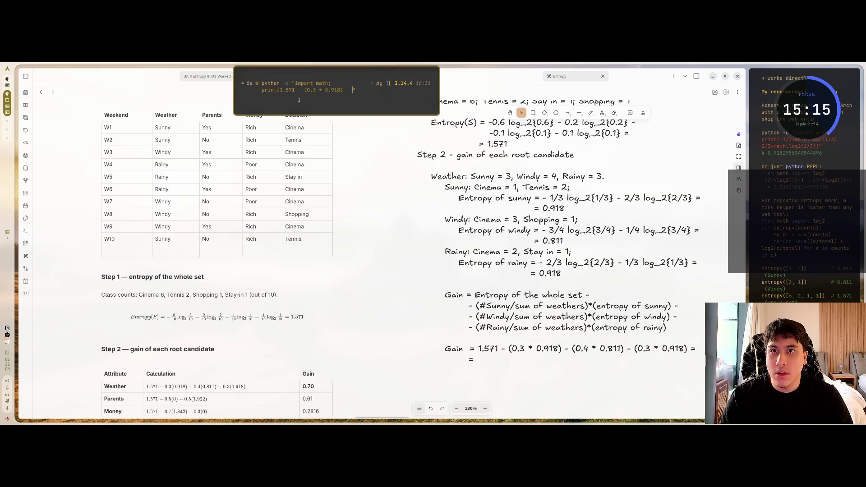
pyautogui.press('BackSpace')
pyautogui.press('BackSpace')
pyautogui.press('BackSpace')
pyautogui.write(')')
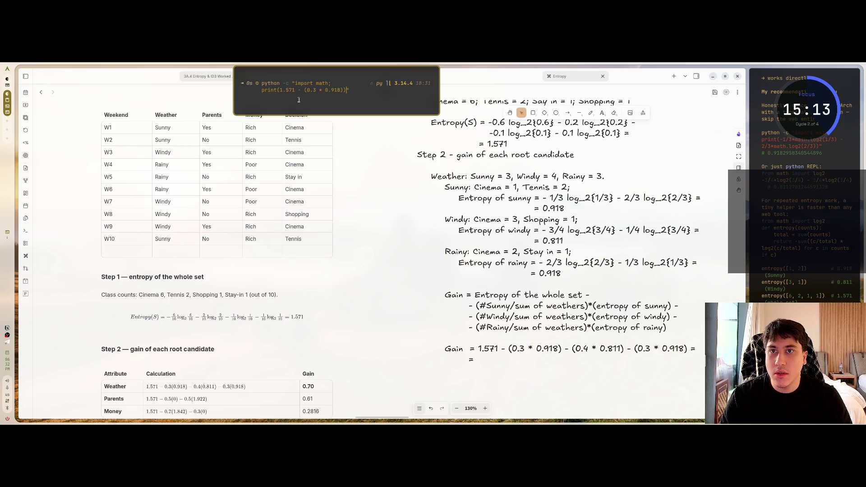
pyautogui.press('Left')
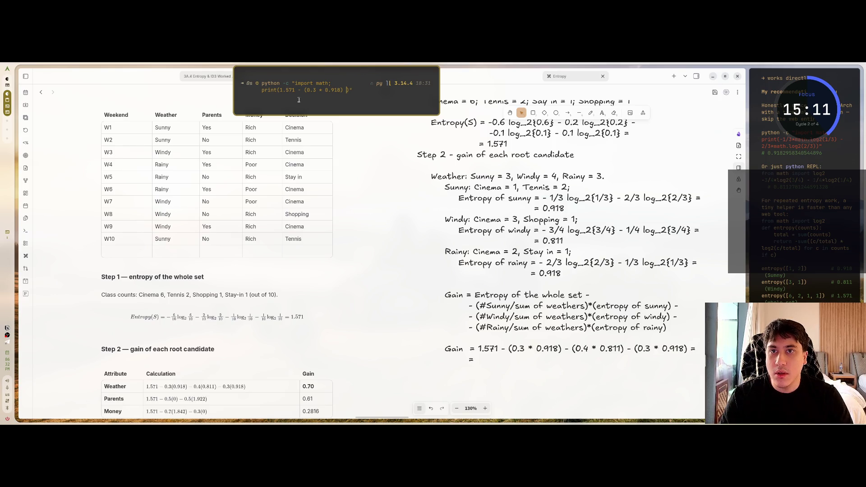
pyautogui.write('-')
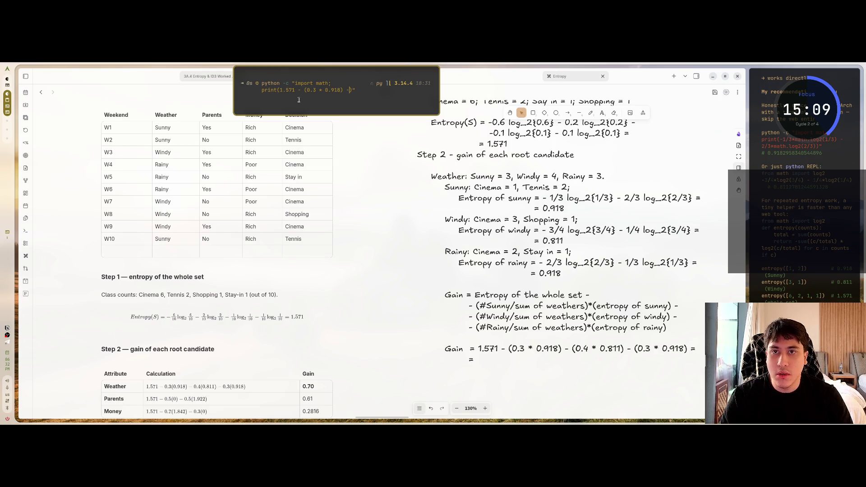
pyautogui.write(' (')
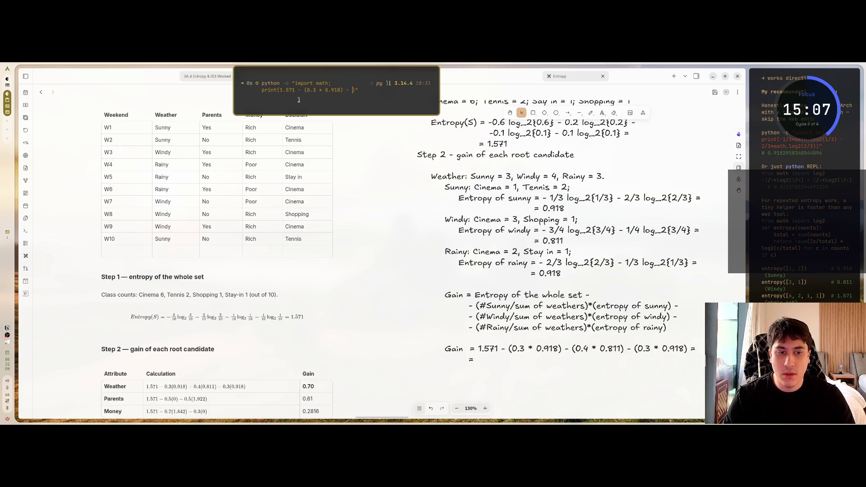
pyautogui.write('0.4')
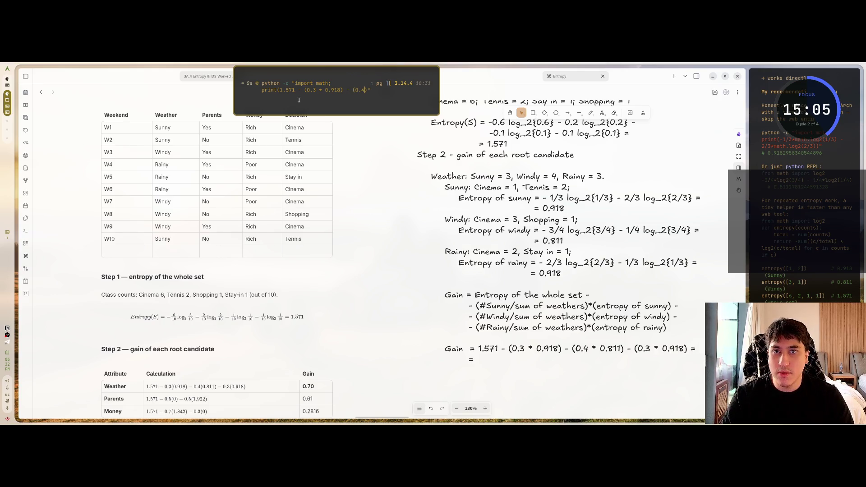
pyautogui.write(' * 0')
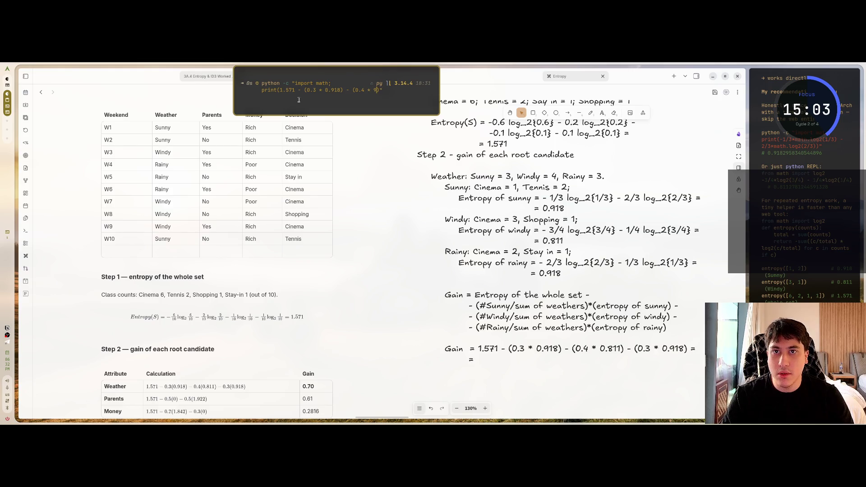
pyautogui.write('.8')
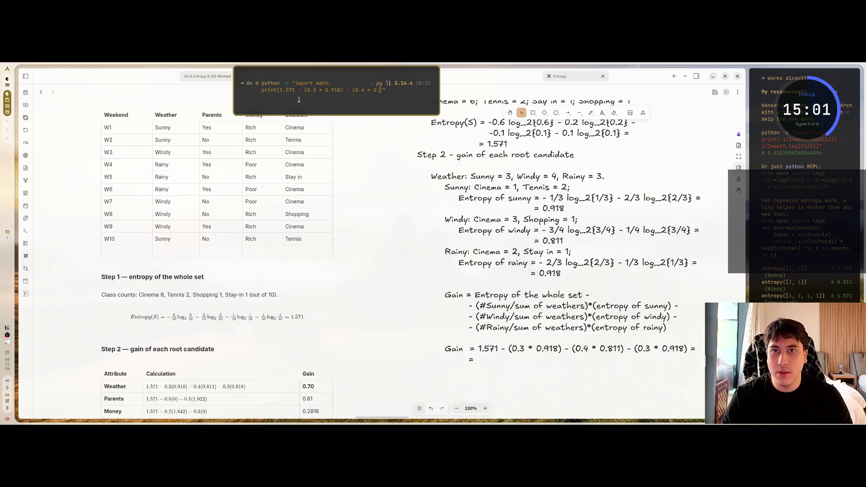
pyautogui.write('11)')
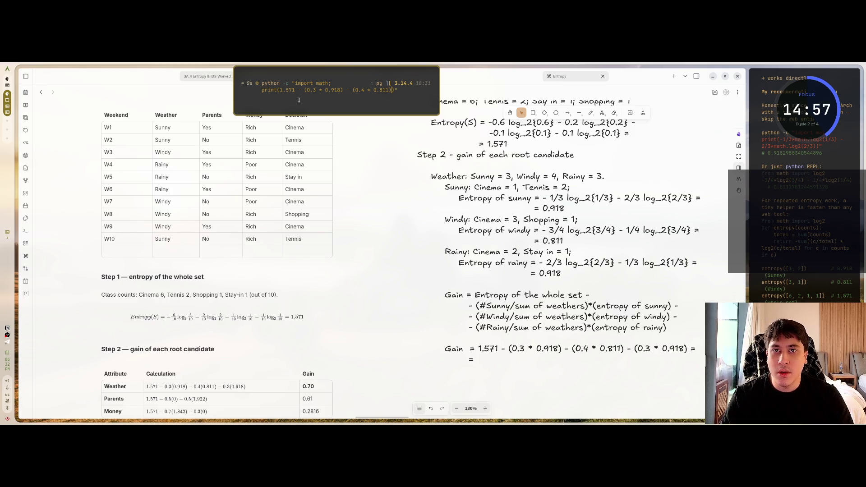
pyautogui.write(' - ')
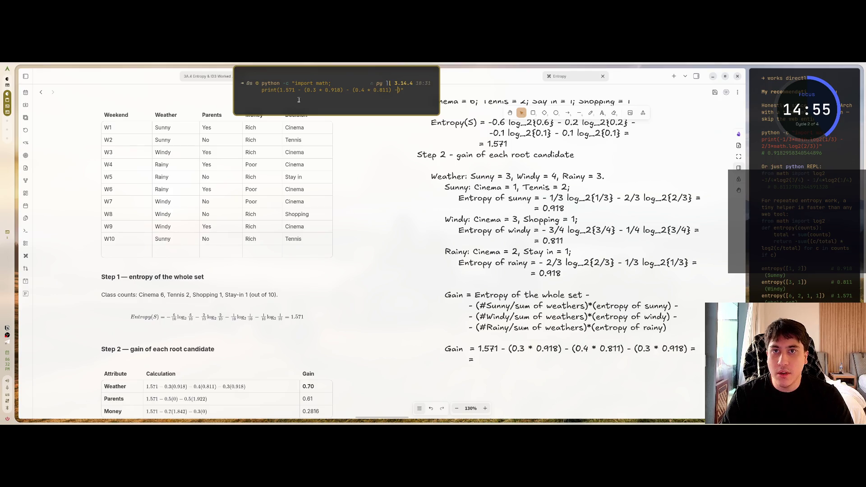
pyautogui.write('(0')
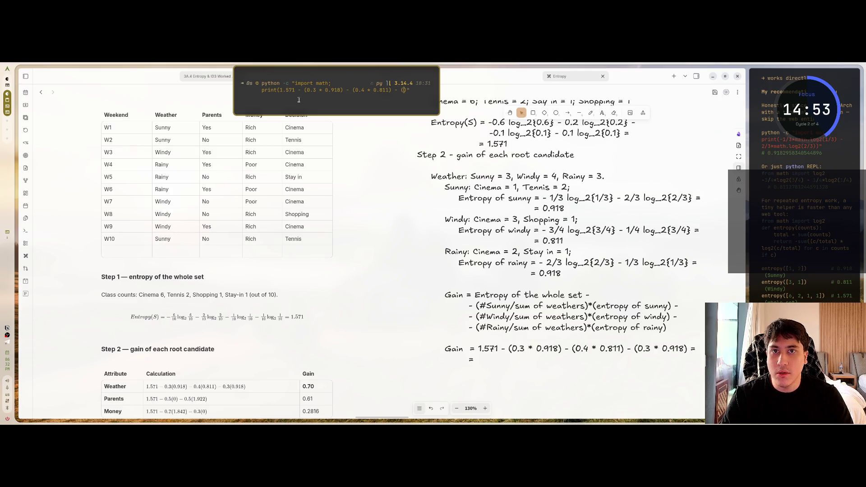
pyautogui.write('.3 * 0.')
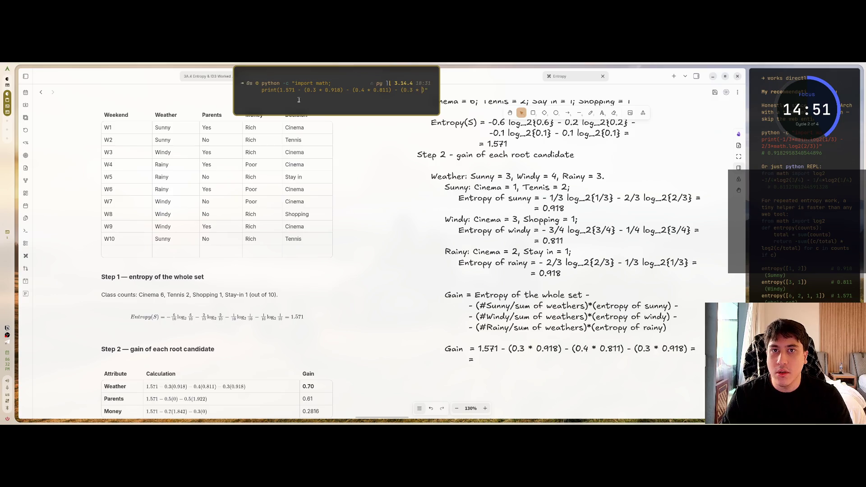
pyautogui.write('918)')
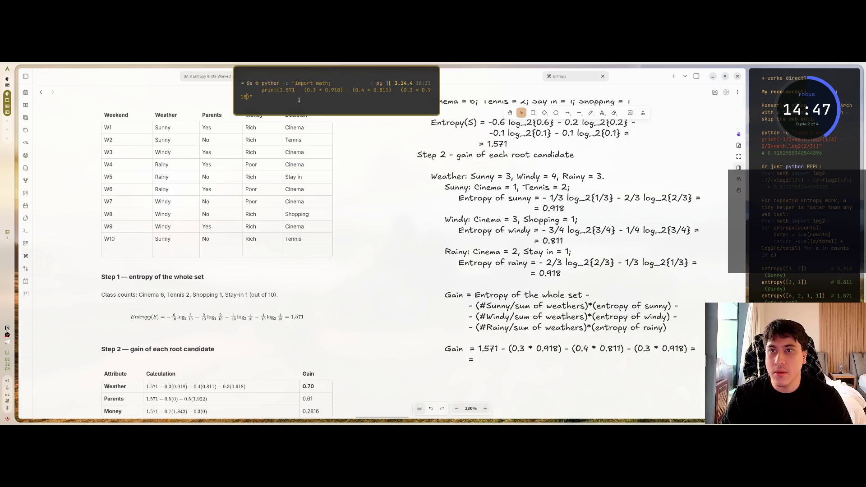
pyautogui.press('Return')
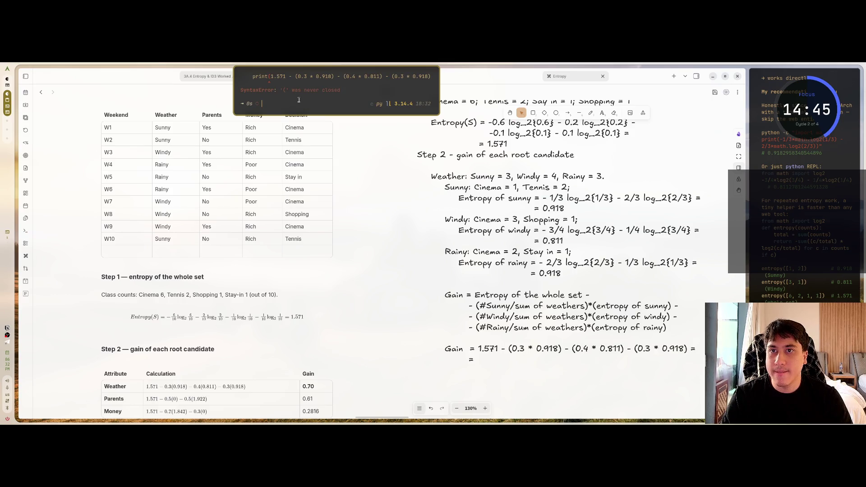
# - Fix the missing parenthesis and rerun, printing the Weather gain 0.6958
pyautogui.press('Up')
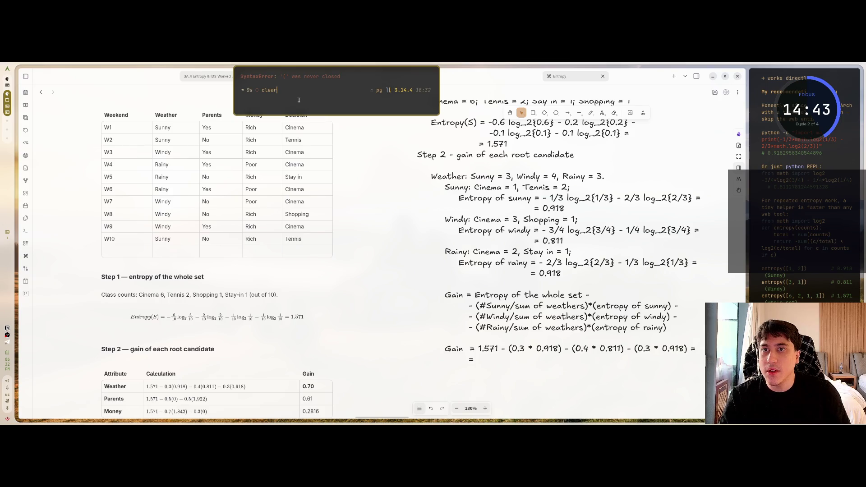
pyautogui.hotkey('ctrl', 'Left')
pyautogui.hotkey('ctrl', 'Left')
pyautogui.hotkey('ctrl', 'Left')
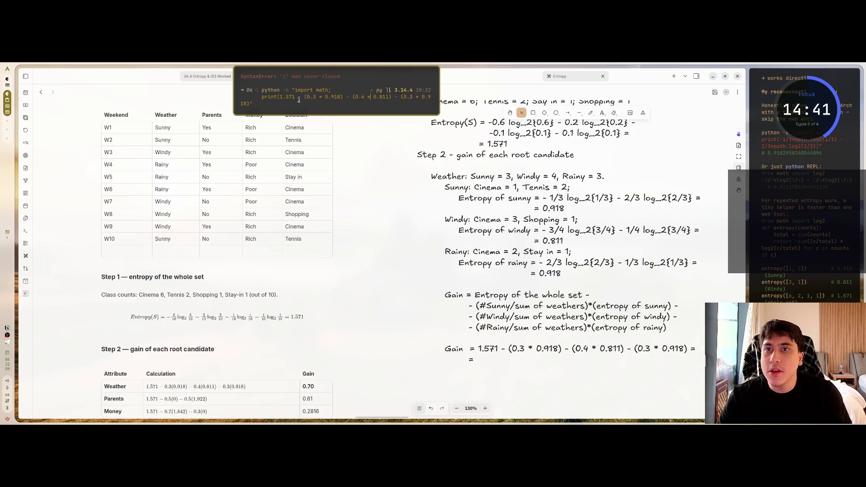
pyautogui.hotkey('ctrl', 'Left')
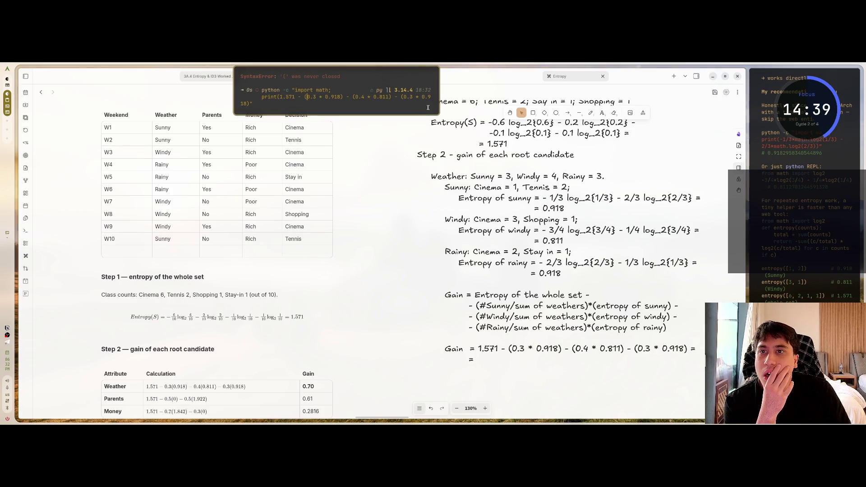
pyautogui.hotkey('ctrl', 'Right')
pyautogui.hotkey('ctrl', 'Right')
pyautogui.hotkey('ctrl', 'Right')
pyautogui.hotkey('ctrl', 'Right')
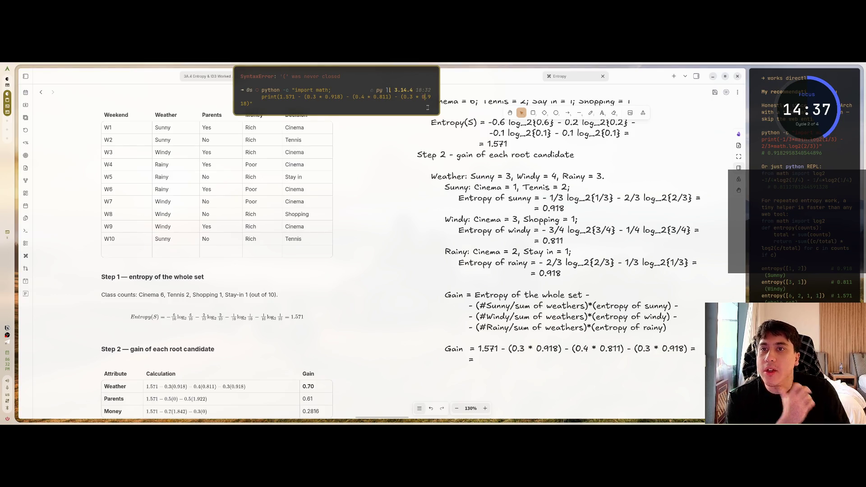
pyautogui.write('))')
pyautogui.press('Return')
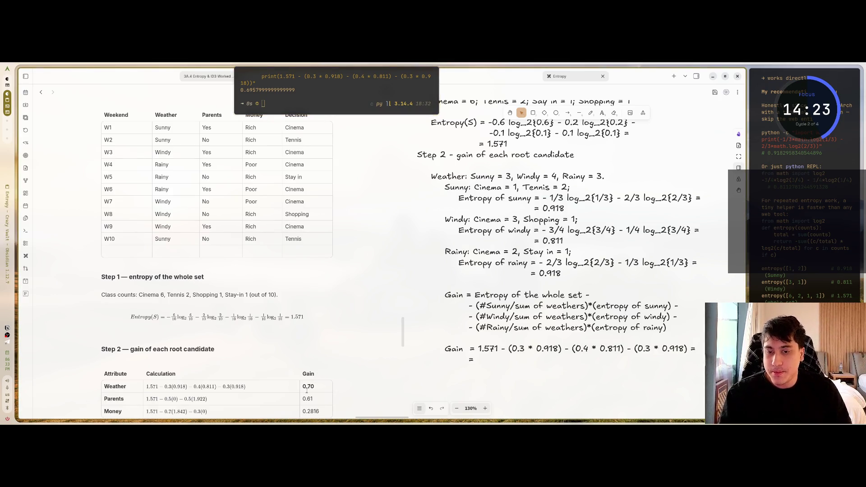
pyautogui.doubleClick(478, 362)
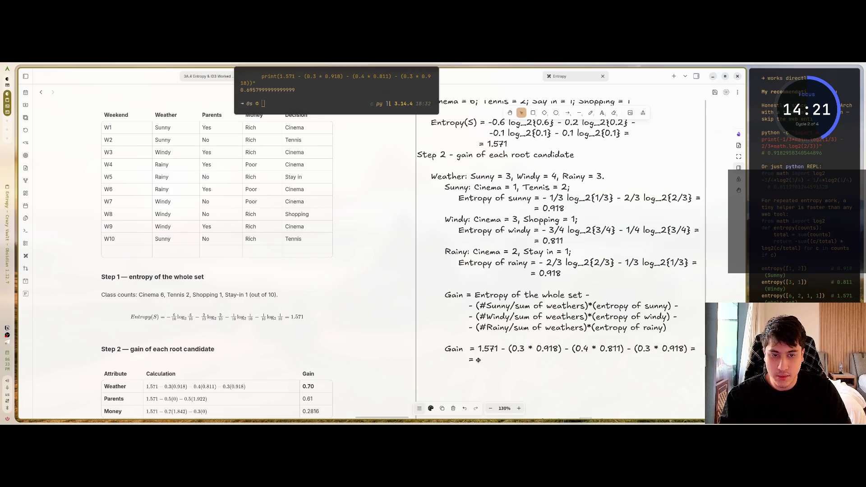
# - Write the result 0.70 on the line under the Gain formula
pyautogui.write('0')
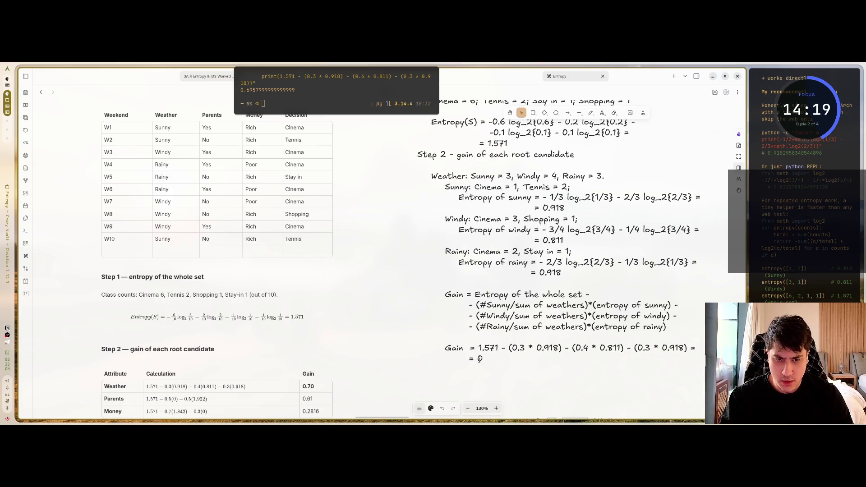
pyautogui.write('6')
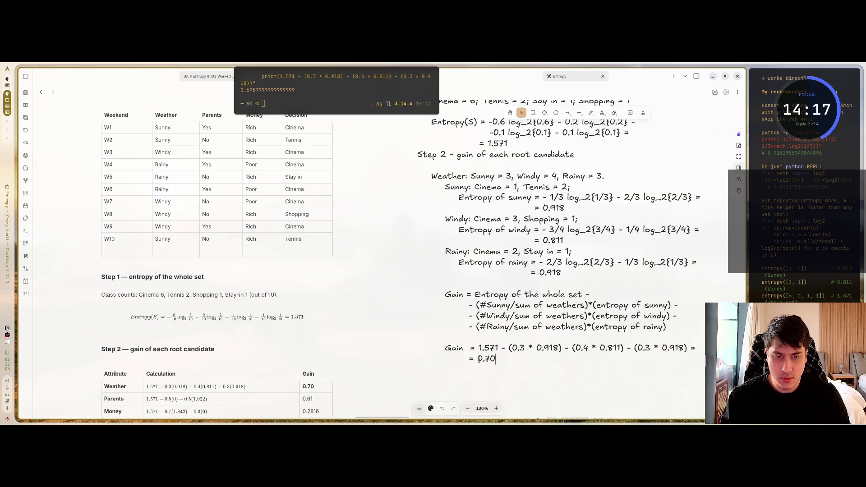
pyautogui.press('super+Left')
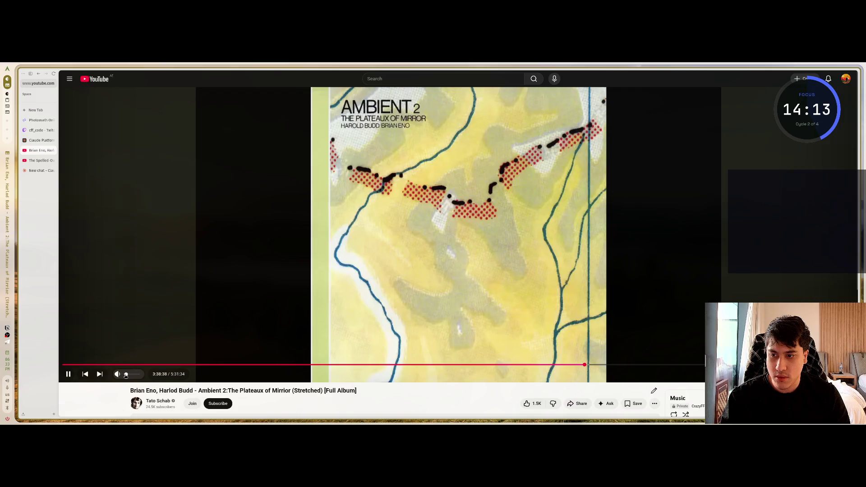
pyautogui.press('super+Right')
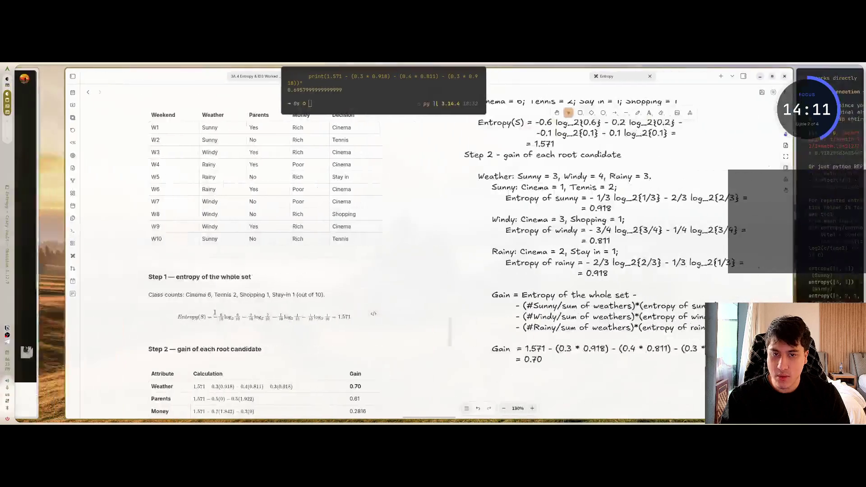
pyautogui.scroll(-5, 507, 352)
pyautogui.scroll(1, 509, 230)
pyautogui.scroll(2, 498, 240)
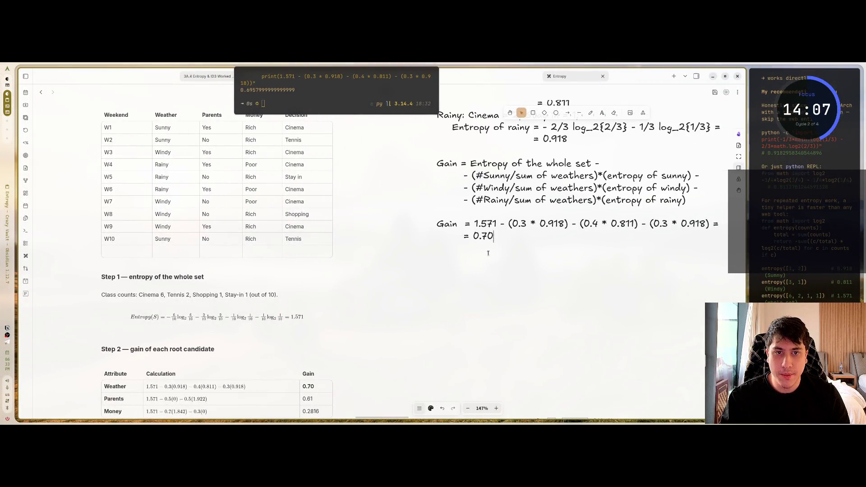
pyautogui.scroll(1, 495, 260)
pyautogui.scroll(2, 492, 262)
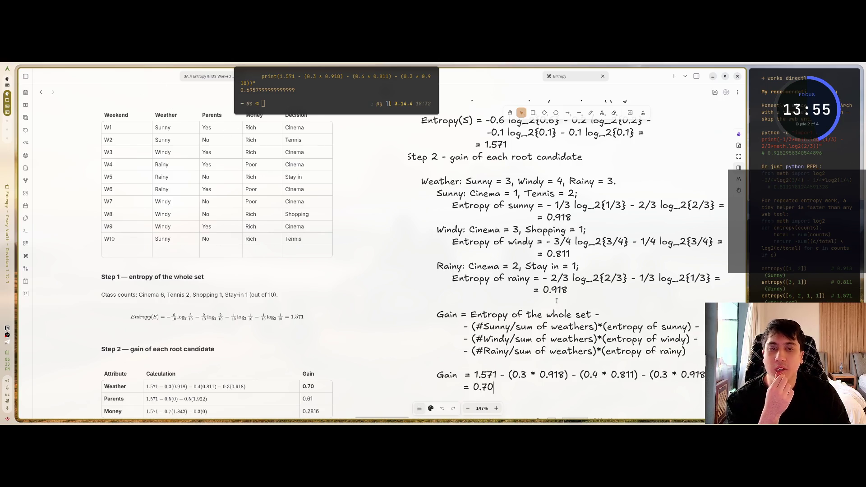
pyautogui.scroll(-1, 527, 307)
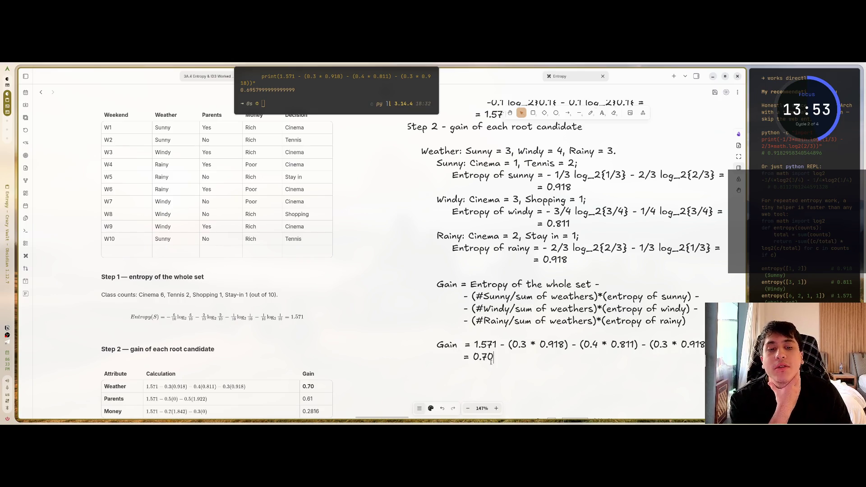
pyautogui.hotkey('shift', 'Left')
pyautogui.hotkey('shift', 'Left')
pyautogui.hotkey('shift', 'Left')
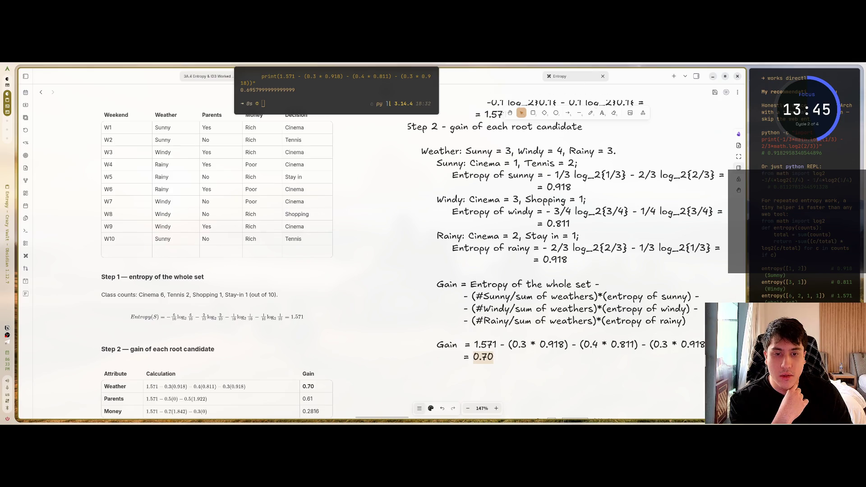
pyautogui.click(432, 409)
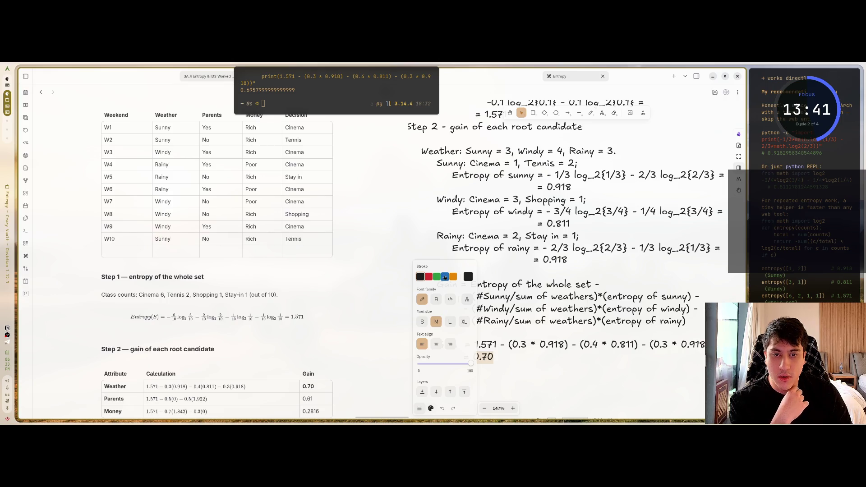
pyautogui.click(444, 276)
pyautogui.click(420, 277)
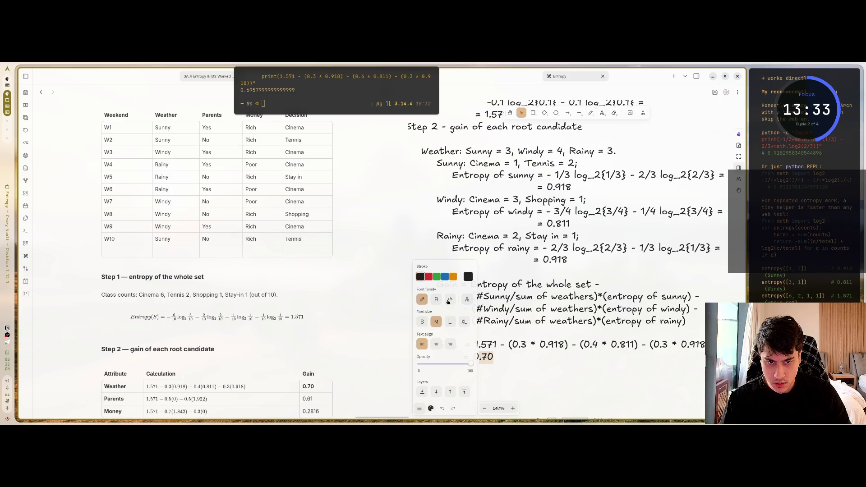
pyautogui.click(497, 357)
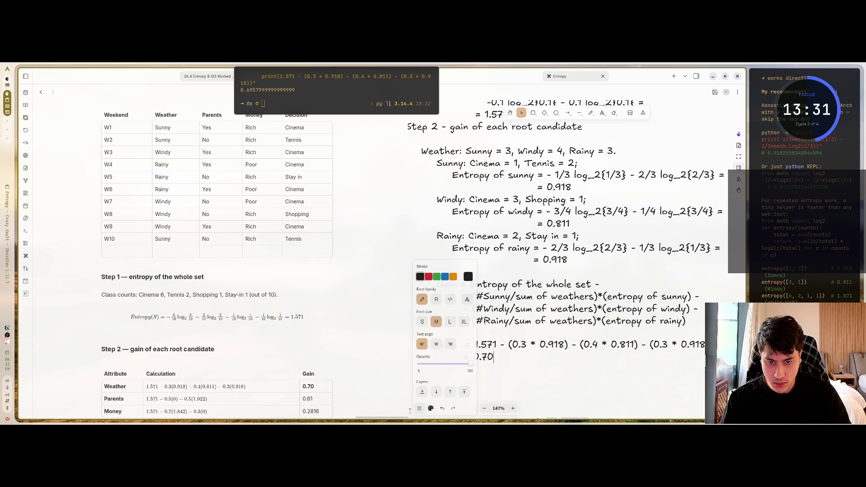
pyautogui.click(420, 408)
pyautogui.click(495, 357)
pyautogui.scroll(1, 494, 356)
pyautogui.scroll(-1, 492, 355)
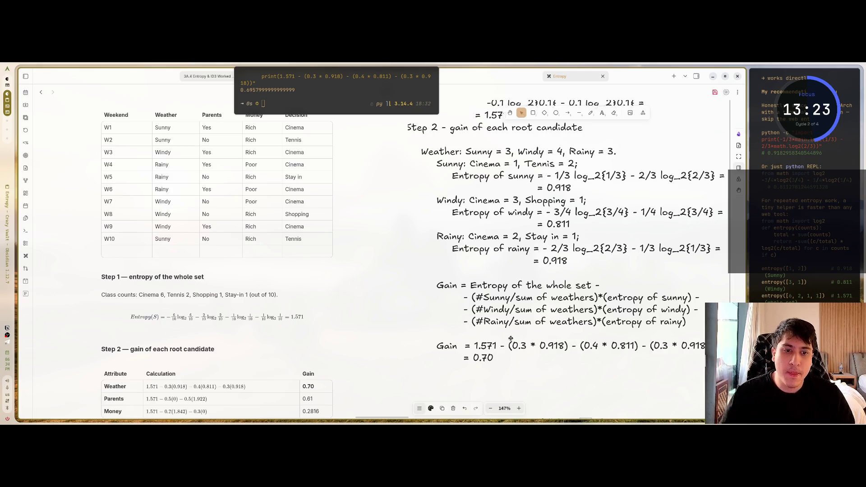
pyautogui.hotkey('ctrl', 'a')
pyautogui.scroll(-5, 524, 326)
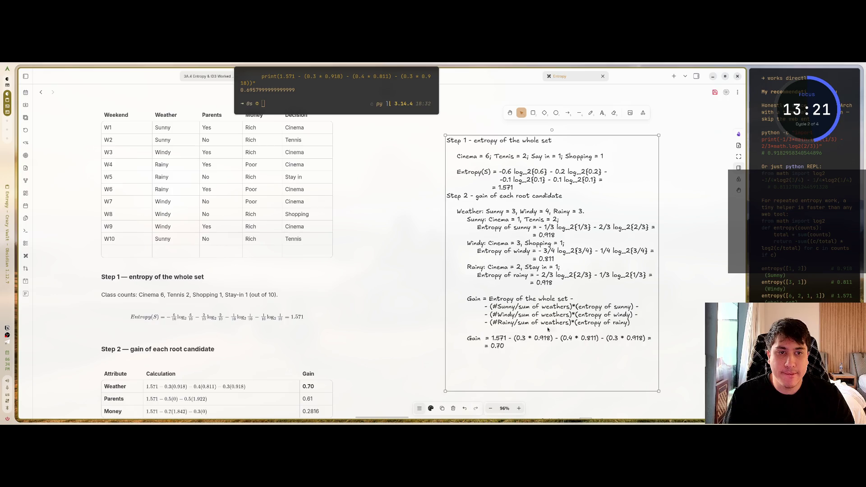
# - Shift the derivation slightly left and draw a small mark beside it
pyautogui.moveTo(589, 338); pyautogui.dragTo(584, 338)
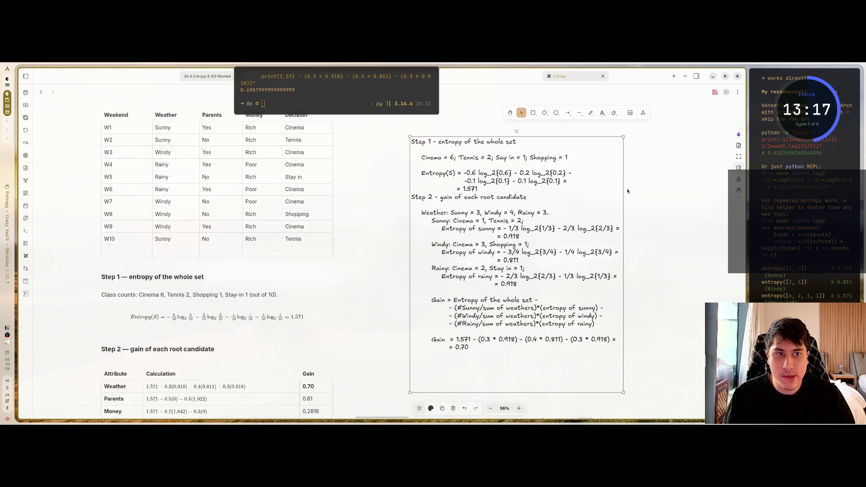
pyautogui.click(631, 140)
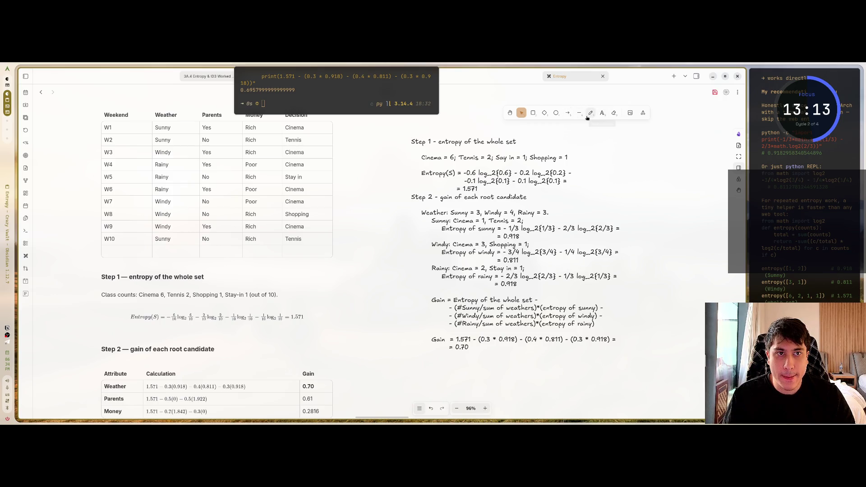
pyautogui.click(590, 113)
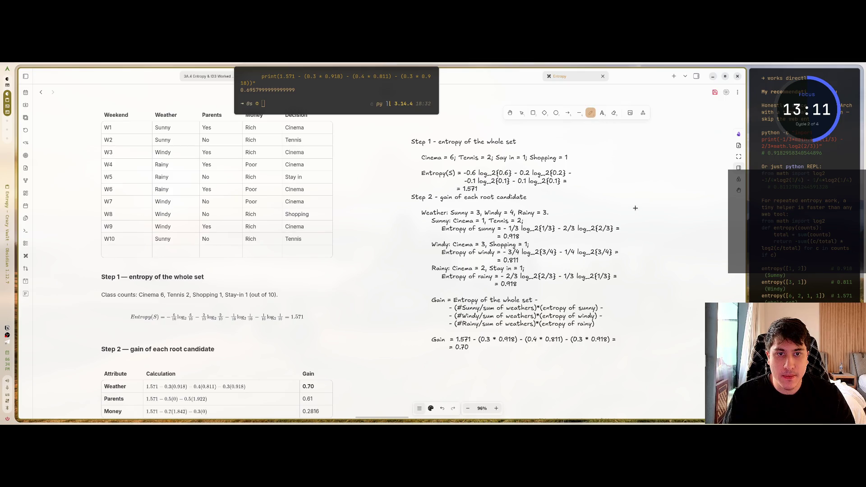
pyautogui.click(634, 196)
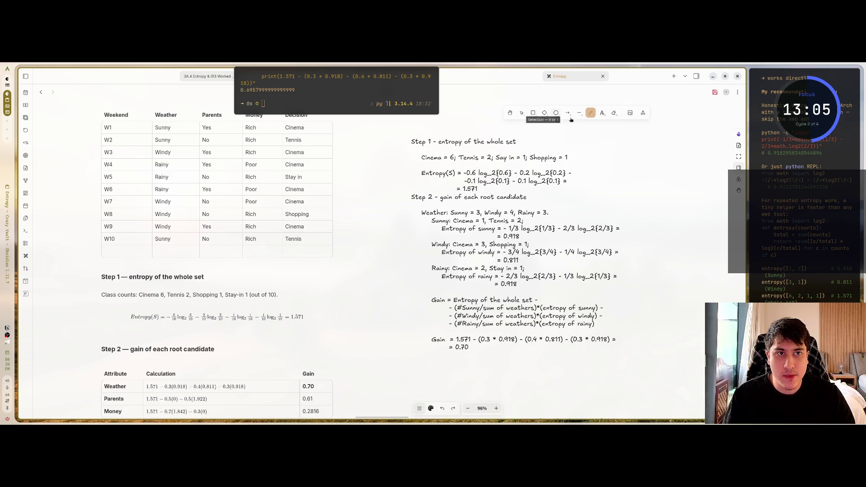
# - Add a 'Parents:' text label to the right of the derivation
pyautogui.click(602, 113)
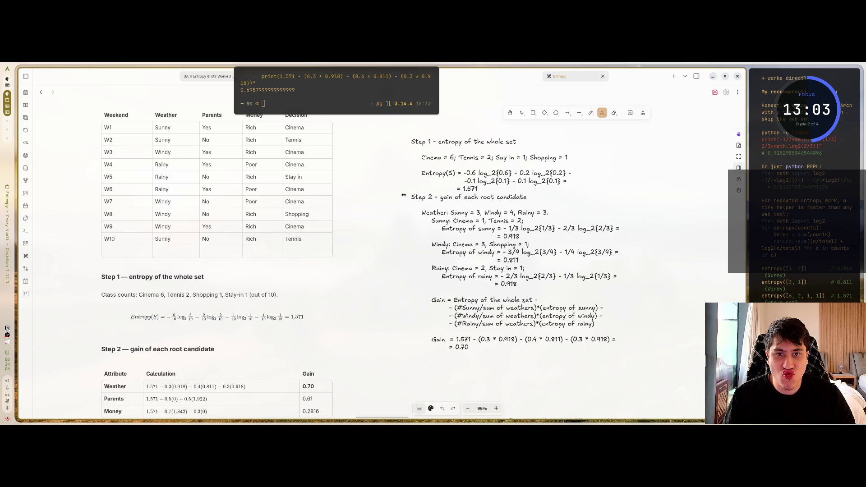
pyautogui.click(628, 198)
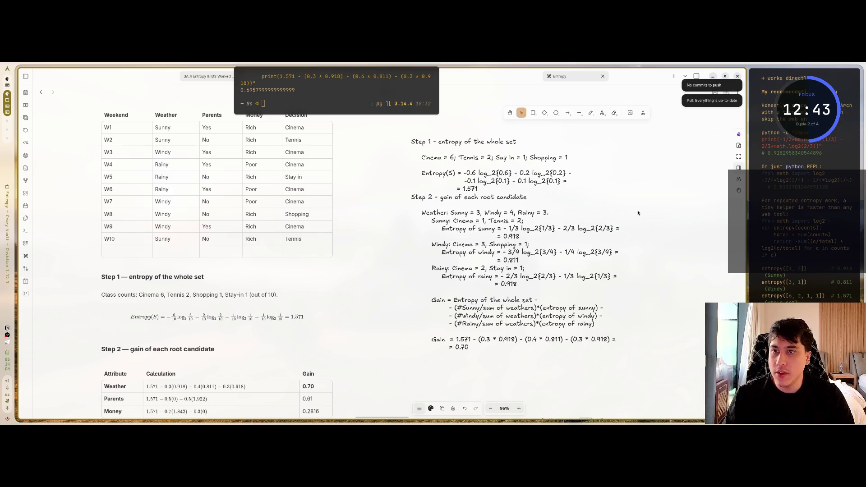
pyautogui.write('Pdrents')
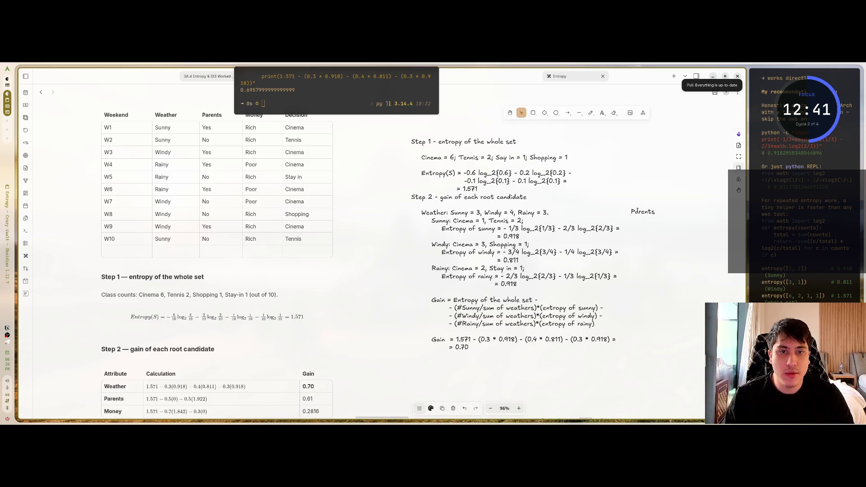
pyautogui.write(':')
# - Extend the Parents label to read 'Parents: Yes = 5, No = 5'
pyautogui.press('Escape')
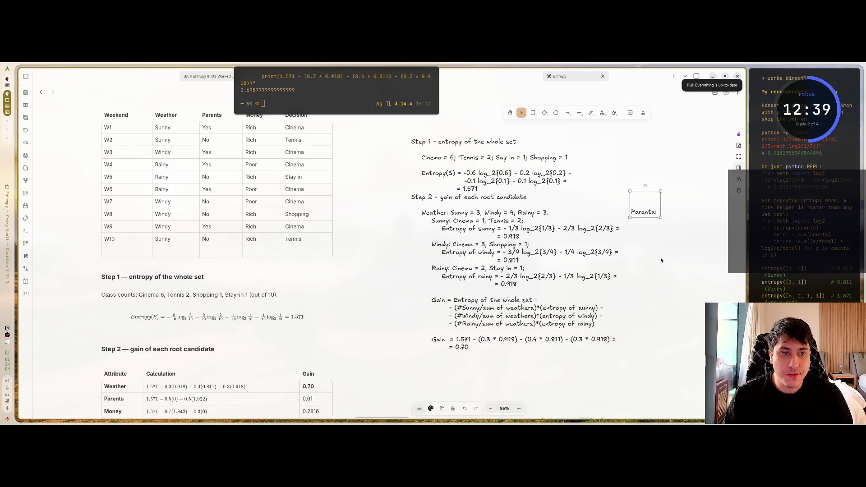
pyautogui.scroll(4, 661, 257)
pyautogui.moveTo(661, 257)
pyautogui.mouseDown()
pyautogui.moveTo(621, 243)
pyautogui.moveTo(477, 262)
pyautogui.moveTo(471, 245)
pyautogui.mouseUp()
pyautogui.scroll(1, 541, 252)
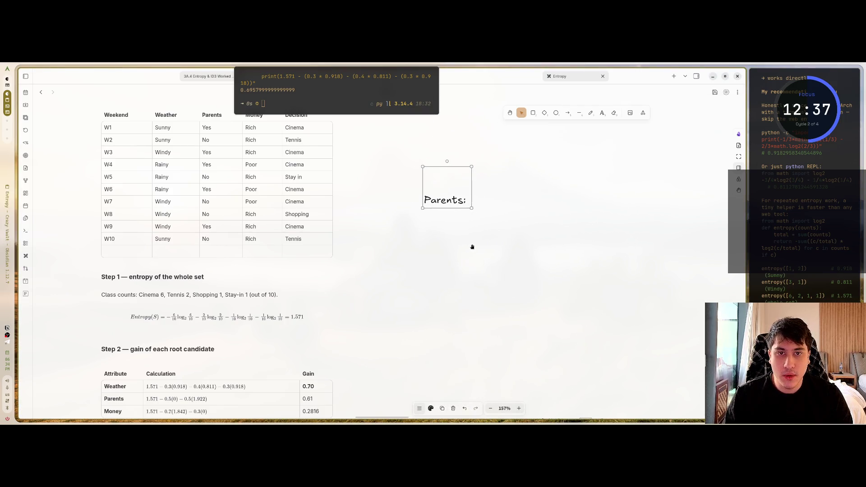
pyautogui.doubleClick(464, 199)
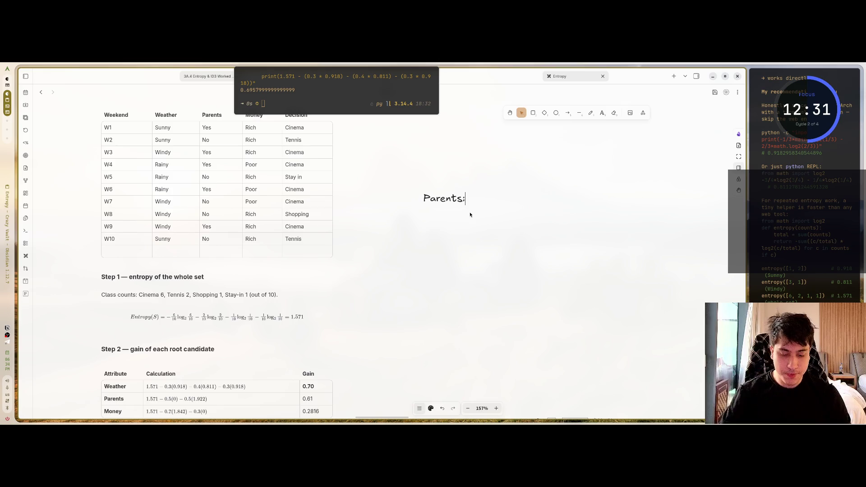
pyautogui.write(' Yes =')
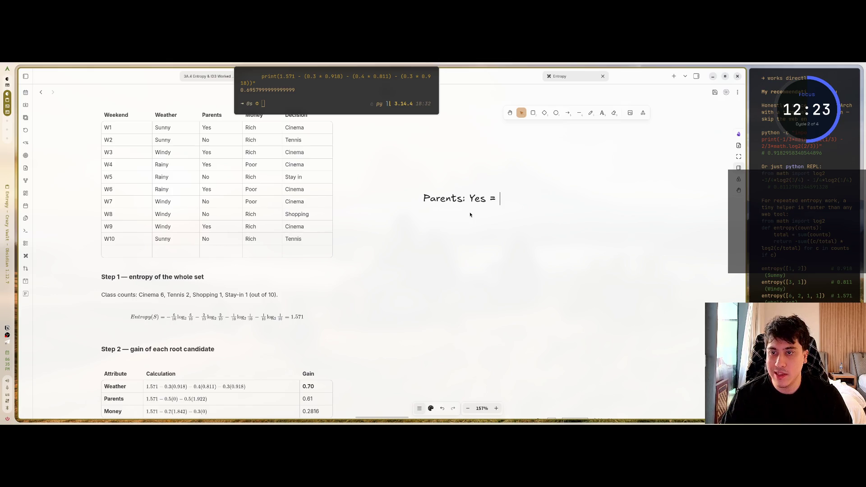
pyautogui.write('5,')
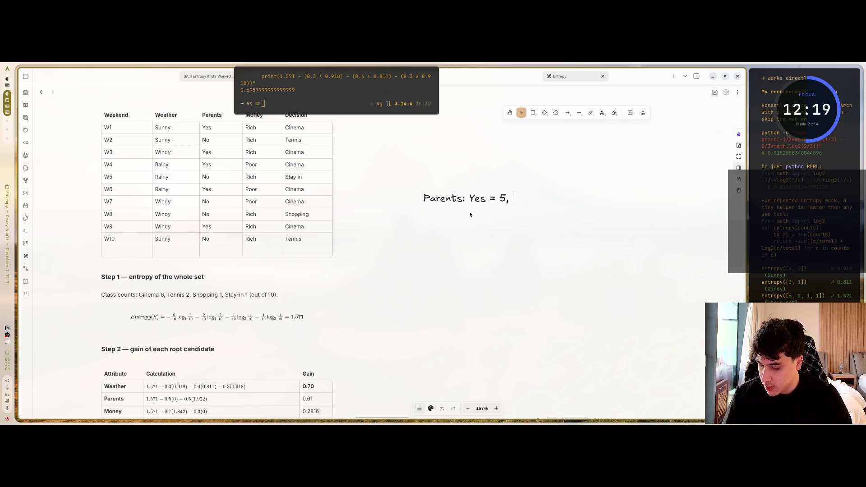
pyautogui.write(' No =')
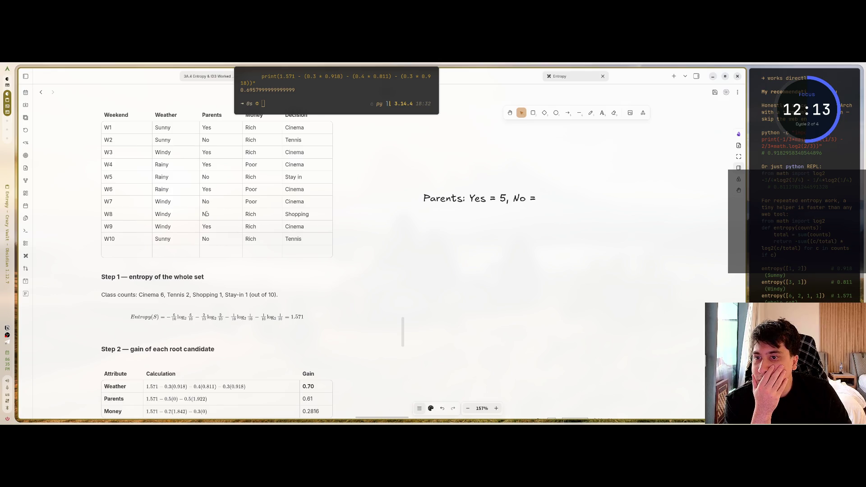
pyautogui.write(' 5')
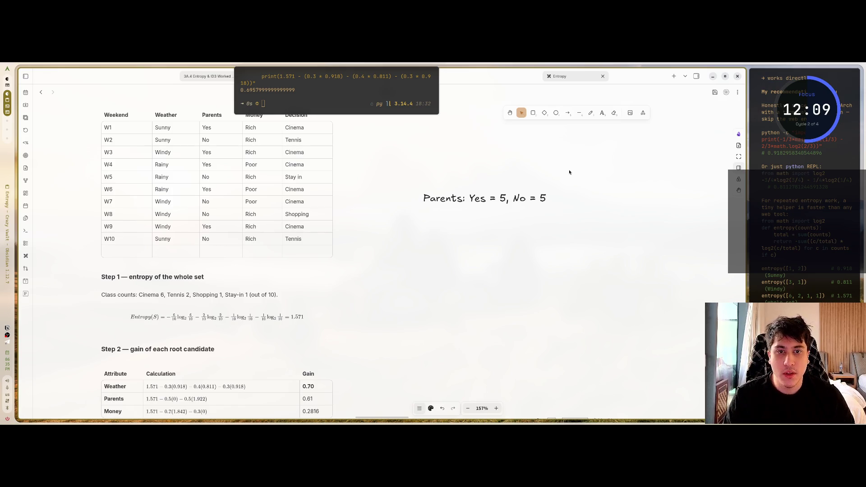
pyautogui.press('Tab')
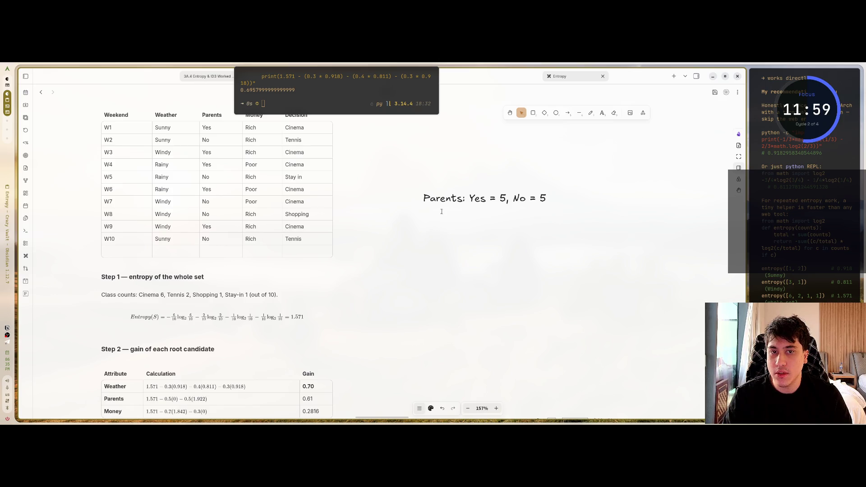
pyautogui.hotkey('ctrl', 'v')
pyautogui.moveTo(620, 264); pyautogui.dragTo(621, 264)
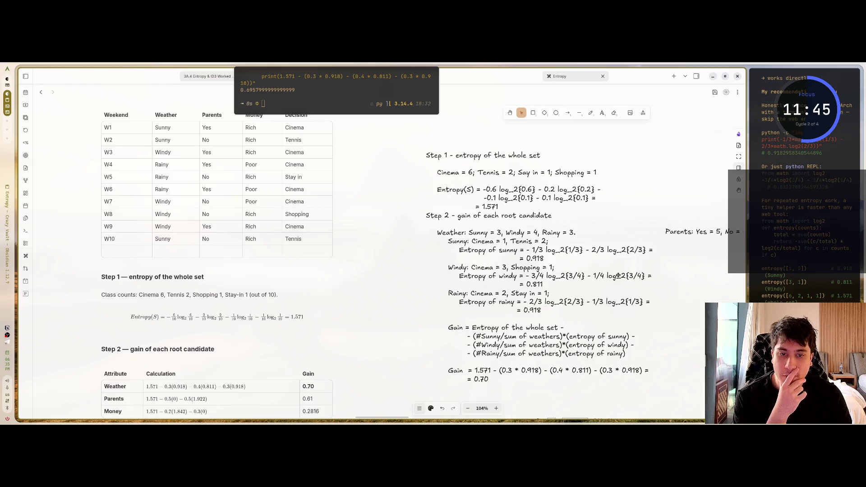
# - Add the line 'Yes: Cinema = 5' under the Parents counts
pyautogui.hscroll(5, 441, 336)
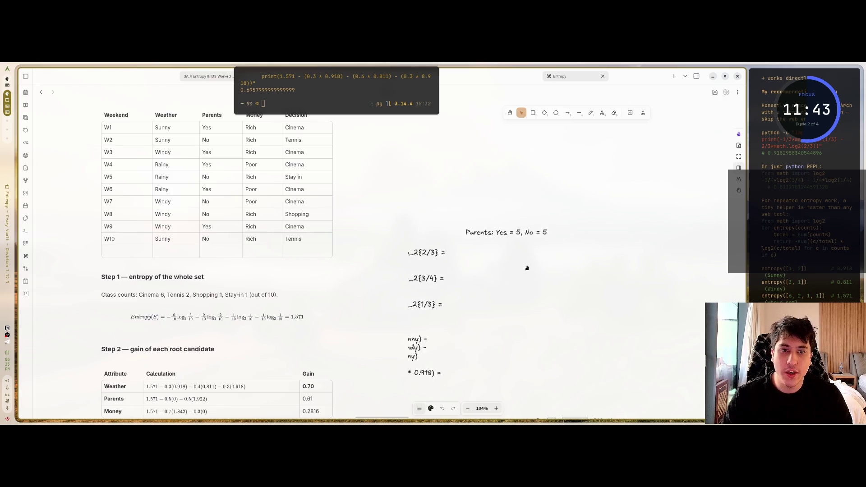
pyautogui.scroll(5, 466, 260)
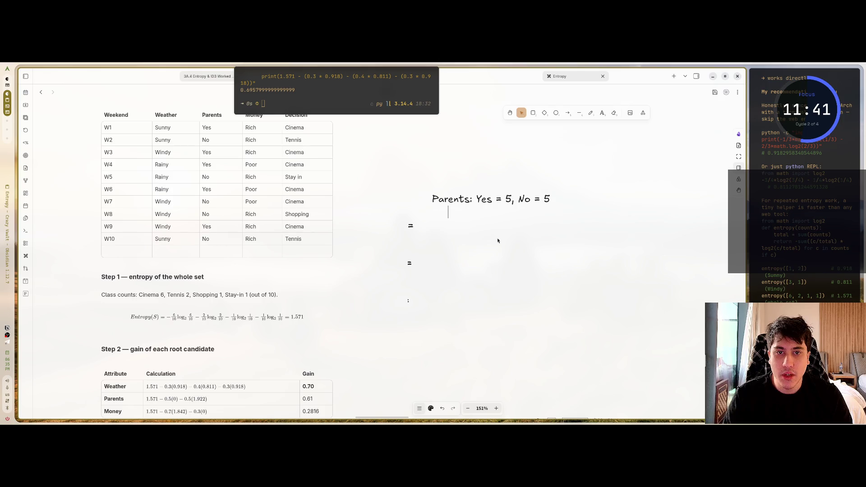
pyautogui.write('yes')
pyautogui.press('BackSpace')
pyautogui.press('BackSpace')
pyautogui.press('BackSpace')
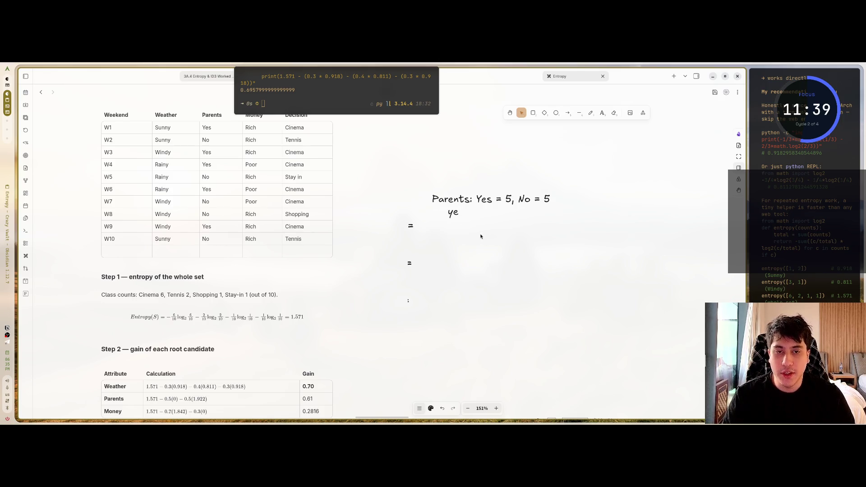
pyautogui.write('Yes')
pyautogui.press('BackSpace')
pyautogui.press('BackSpace')
pyautogui.write('es: Cinema =')
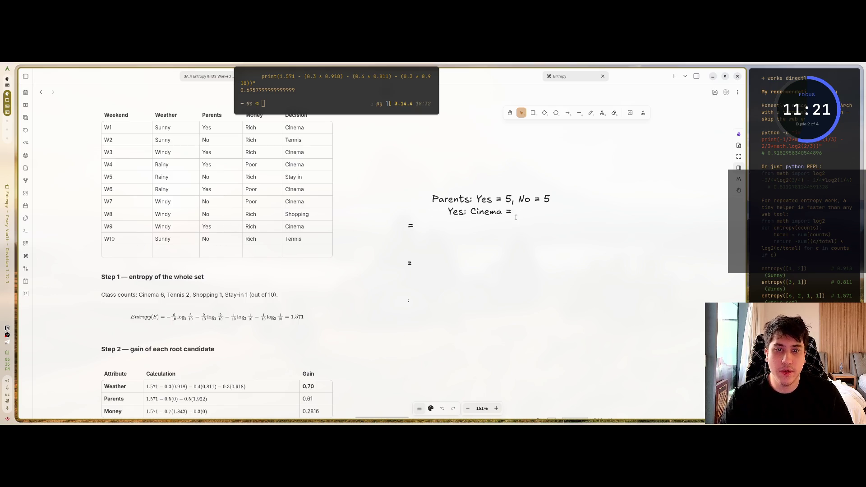
pyautogui.moveTo(517, 223); pyautogui.dragTo(513, 224)
pyautogui.write('5,')
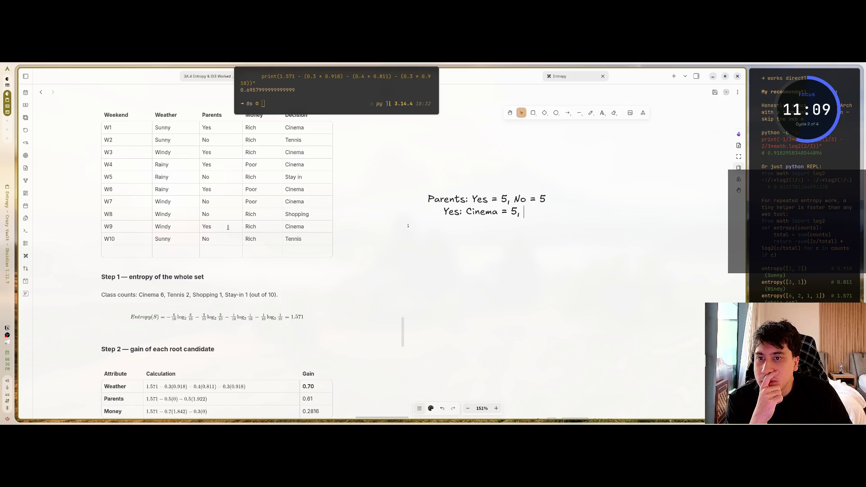
pyautogui.press('BackSpace')
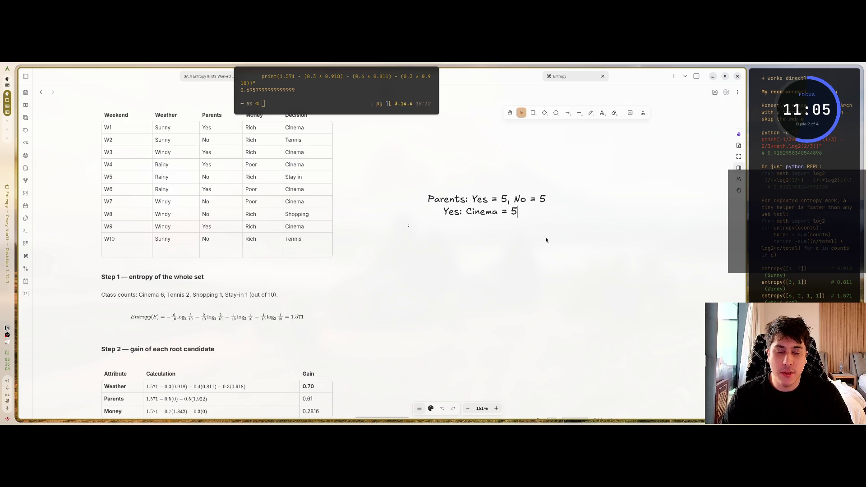
# - Add an indented line 'Entropy of yes = - 1 * log_2{1}', replacing the 5/5
pyautogui.press('Tab')
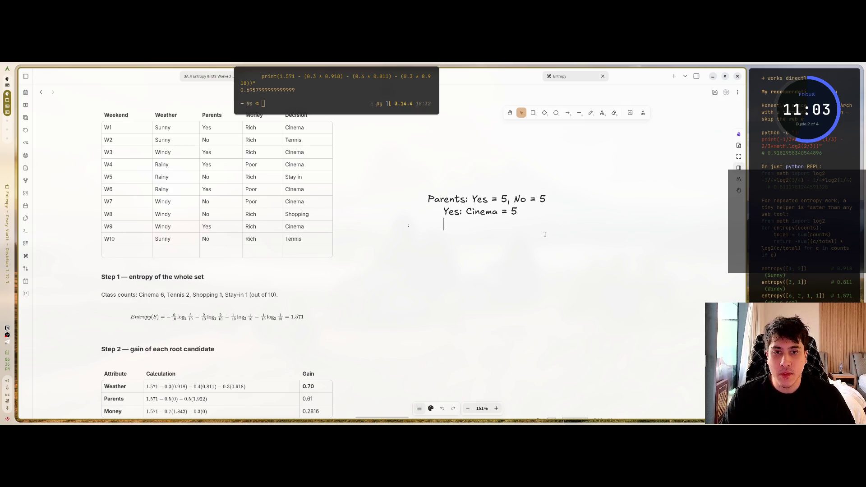
pyautogui.press('Tab')
pyautogui.write('E')
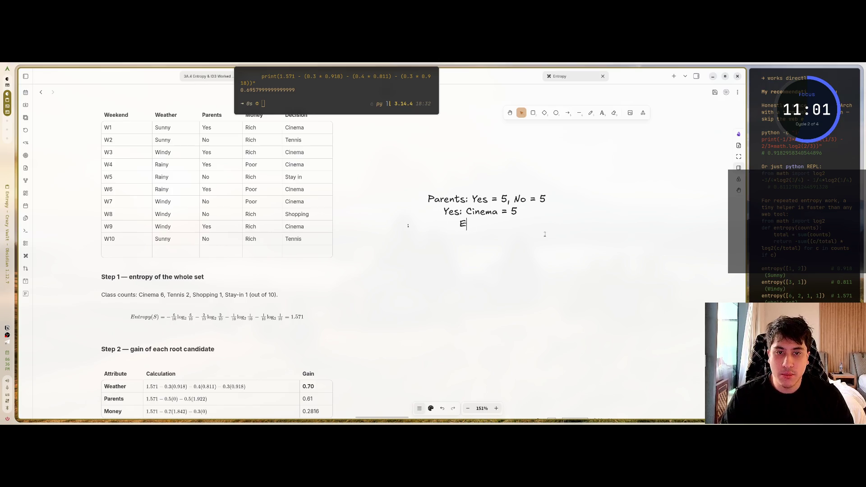
pyautogui.write('ntropy of yes = ')
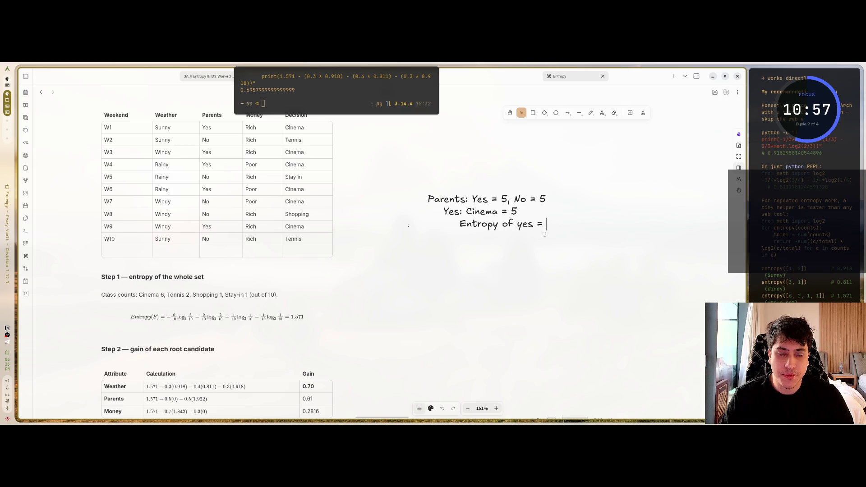
pyautogui.write('-')
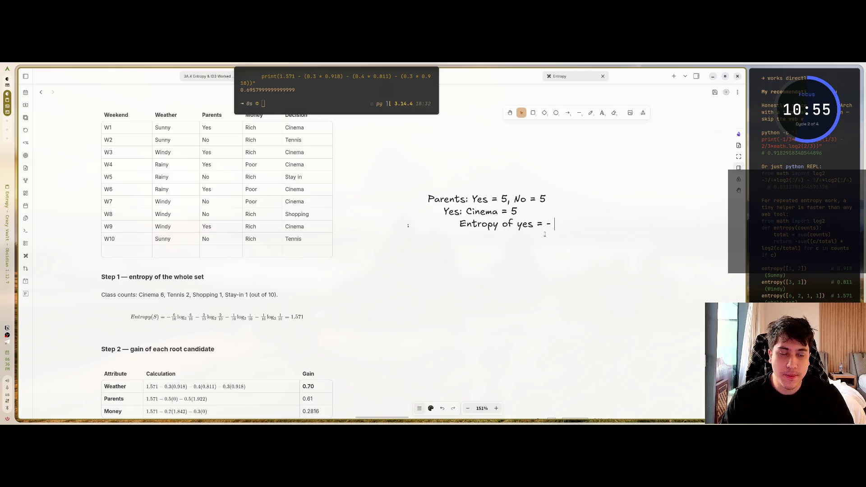
pyautogui.write(' 5/5')
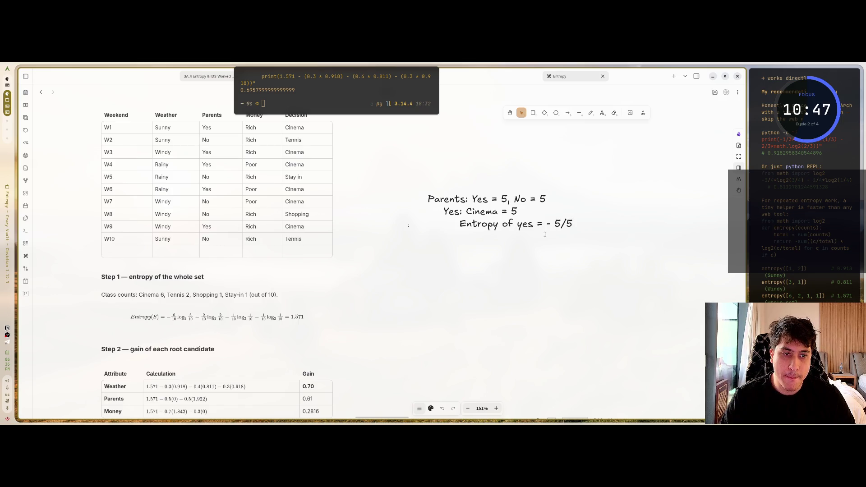
pyautogui.press('BackSpace')
pyautogui.press('BackSpace')
pyautogui.press('BackSpace')
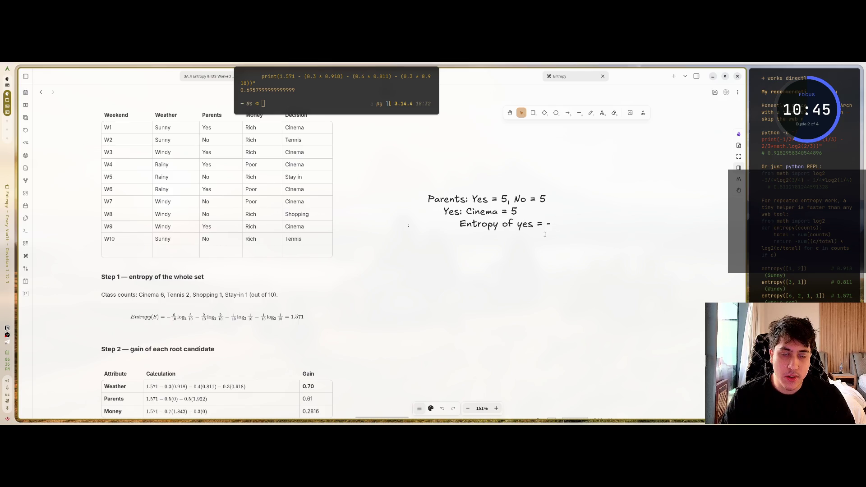
pyautogui.write(' 1')
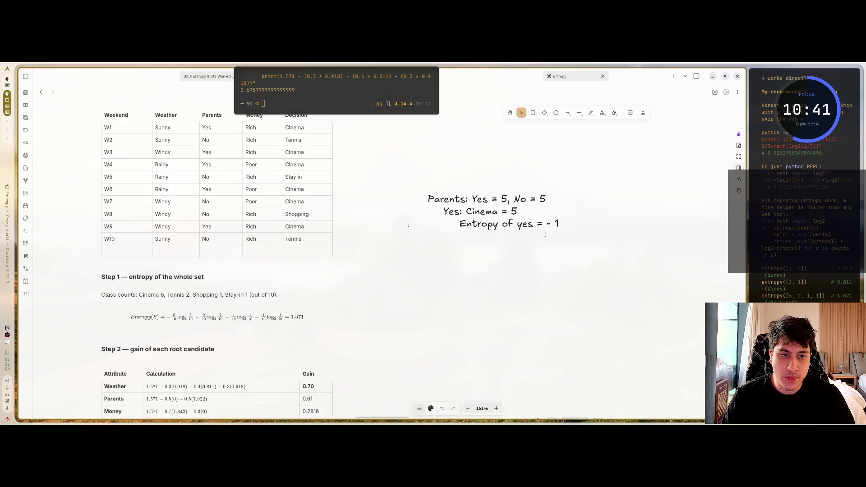
pyautogui.write(' * log_2')
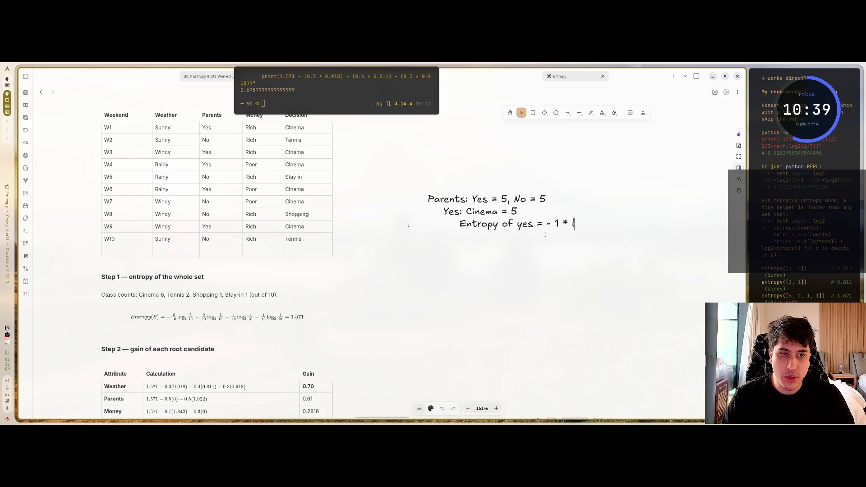
pyautogui.write('{')
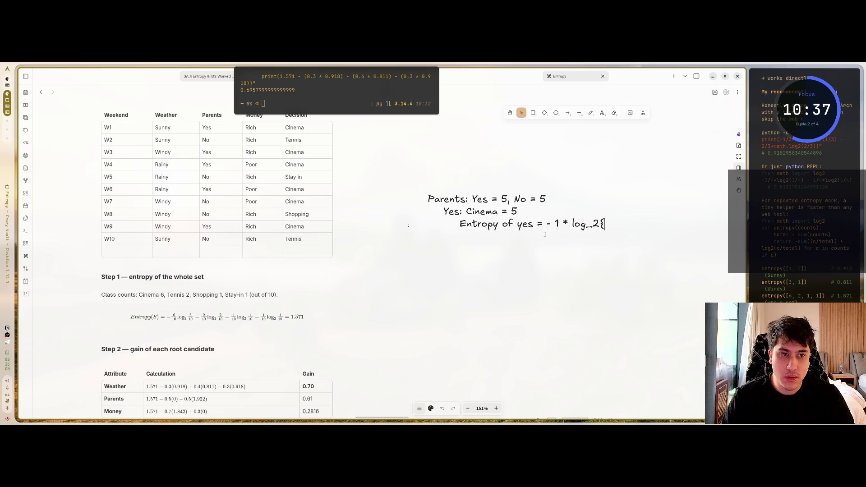
pyautogui.write('1}')
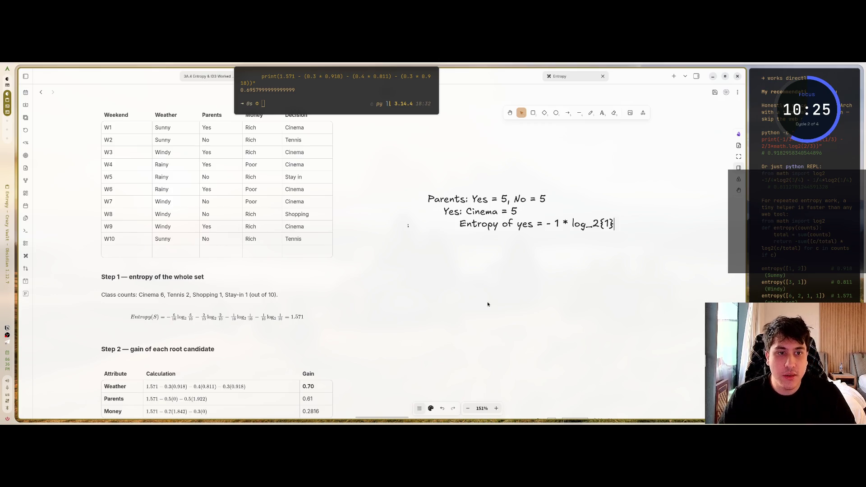
pyautogui.scroll(-2, 464, 301)
pyautogui.hscroll(-5, 529, 296)
pyautogui.scroll(-1, 528, 295)
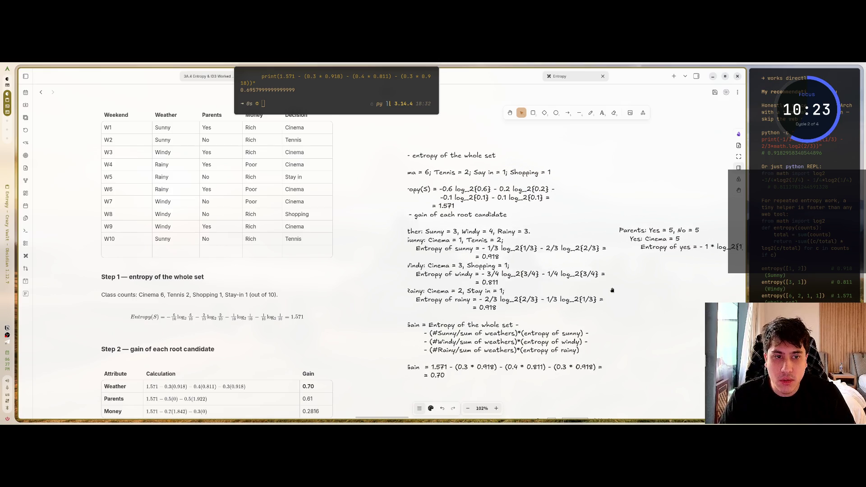
pyautogui.write('}')
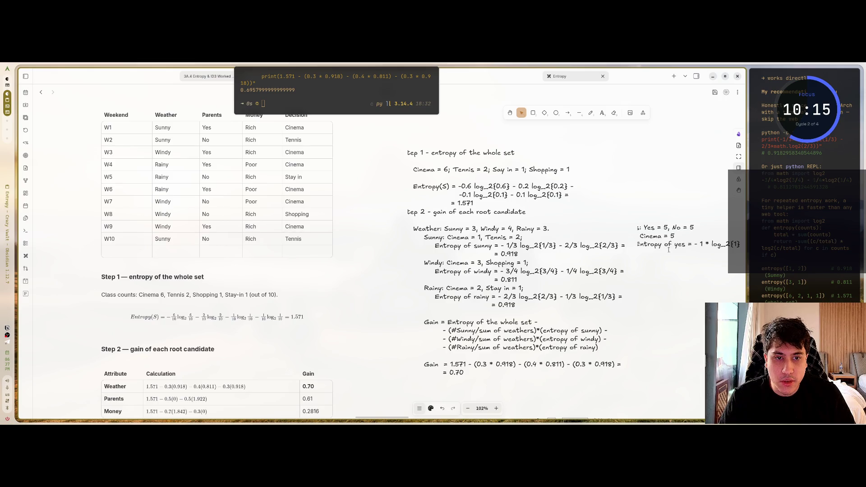
pyautogui.hscroll(5, 433, 253)
pyautogui.scroll(2, 433, 253)
pyautogui.scroll(3, 538, 260)
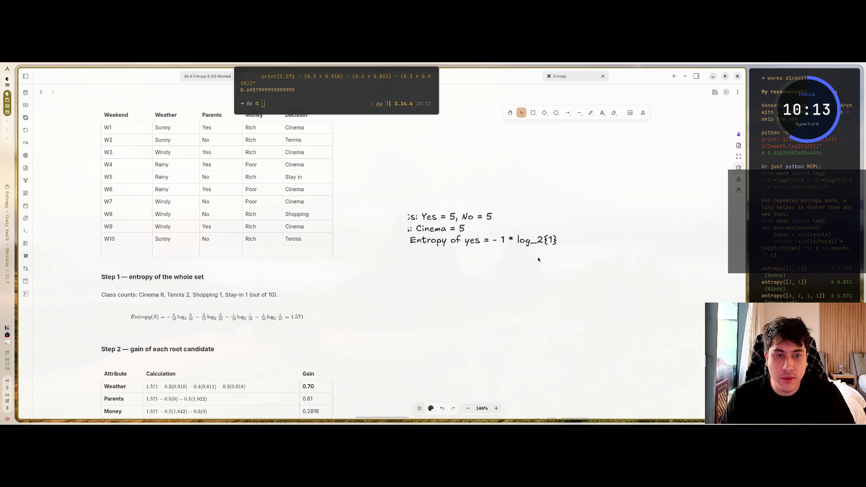
pyautogui.write('=')
# - Clear the terminal and start a Python one-liner with 'import log from math'
pyautogui.click(346, 103)
pyautogui.write('clear')
pyautogui.press('Return')
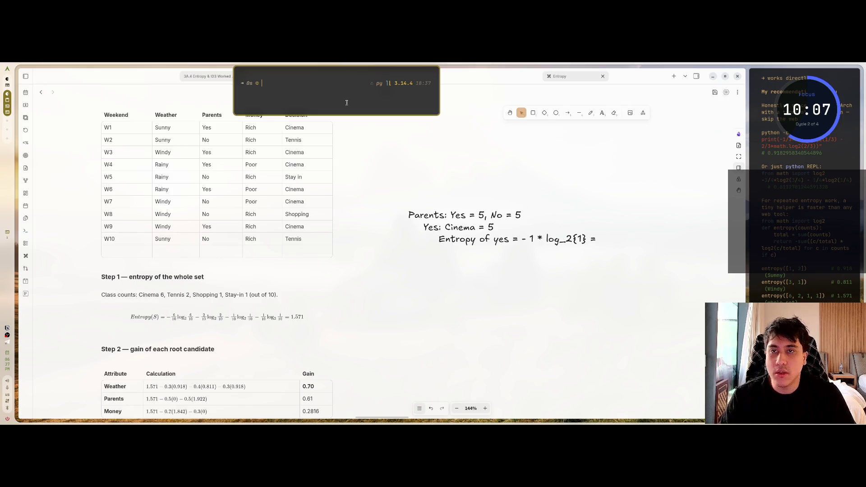
pyautogui.write('p')
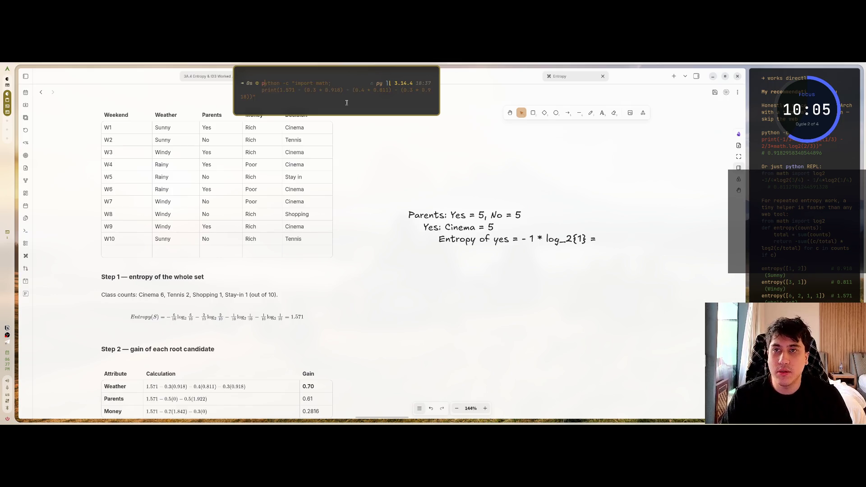
pyautogui.write('ython -c "')
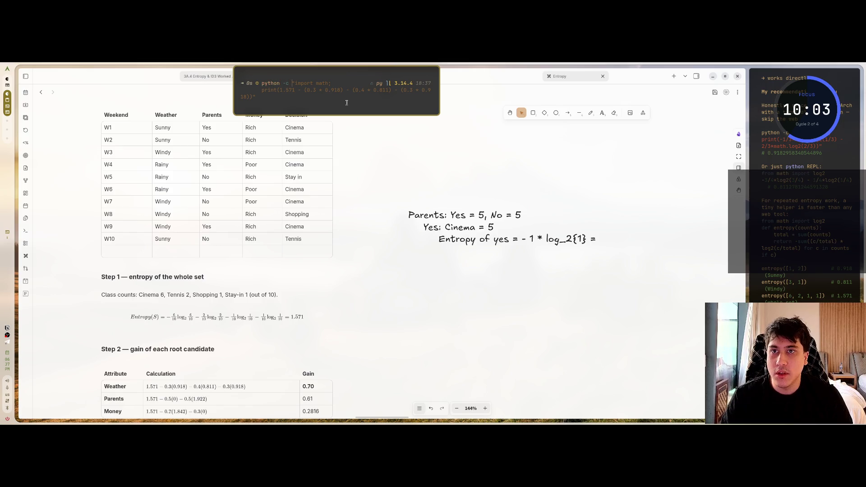
pyautogui.write('import math')
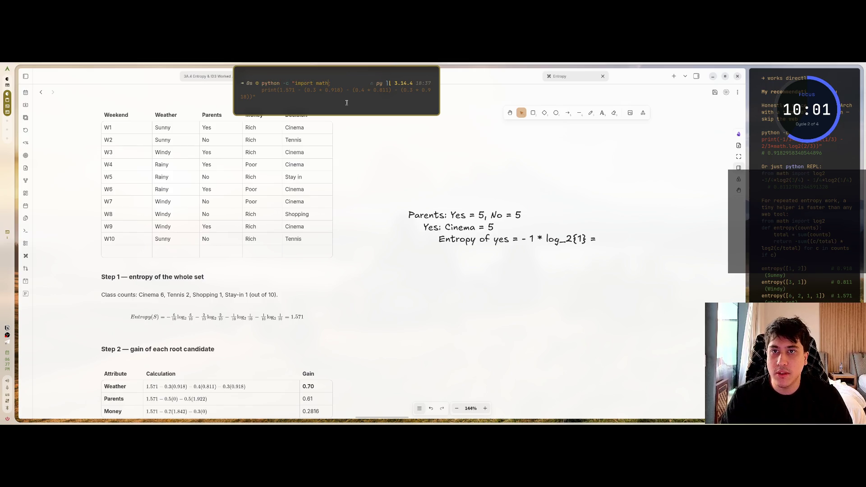
pyautogui.write(' as')
pyautogui.press('BackSpace')
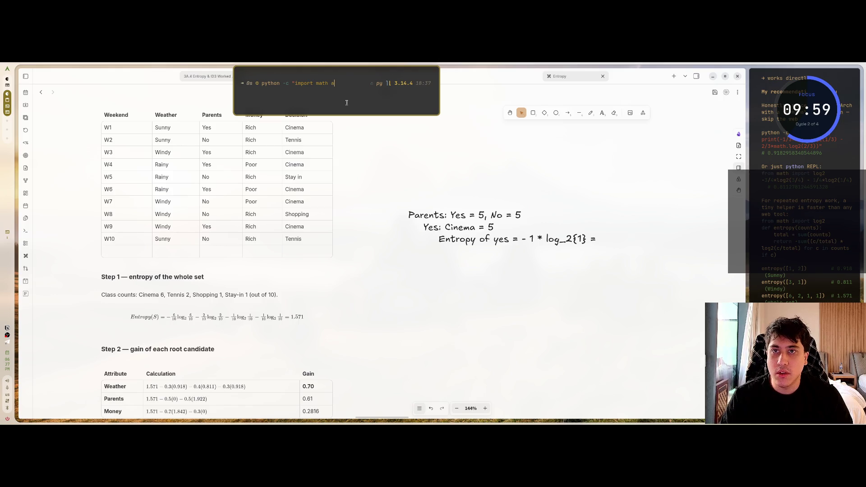
pyautogui.press('BackSpace')
pyautogui.press('BackSpace')
pyautogui.press('BackSpace')
pyautogui.write('log ')
pyautogui.write('a')
pyautogui.press('BackSpace')
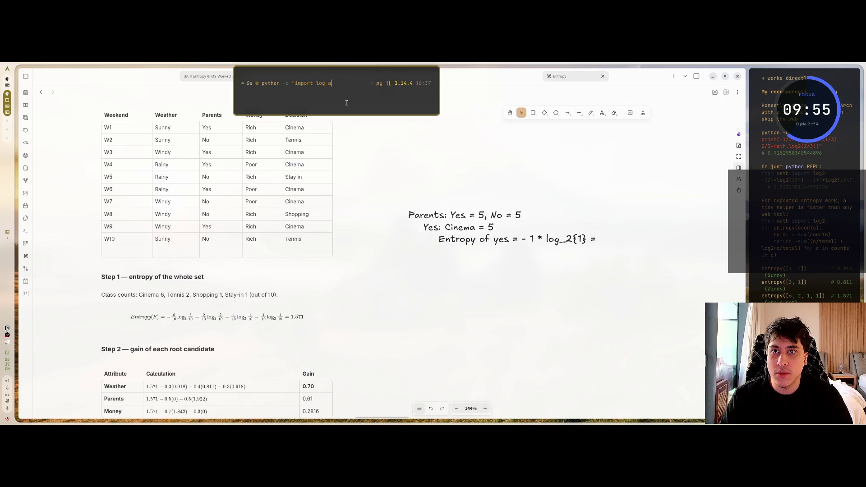
pyautogui.press('BackSpace')
pyautogui.press('BackSpace')
pyautogui.write('from')
pyautogui.press('BackSpace')
pyautogui.press('BackSpace')
pyautogui.write('math;')
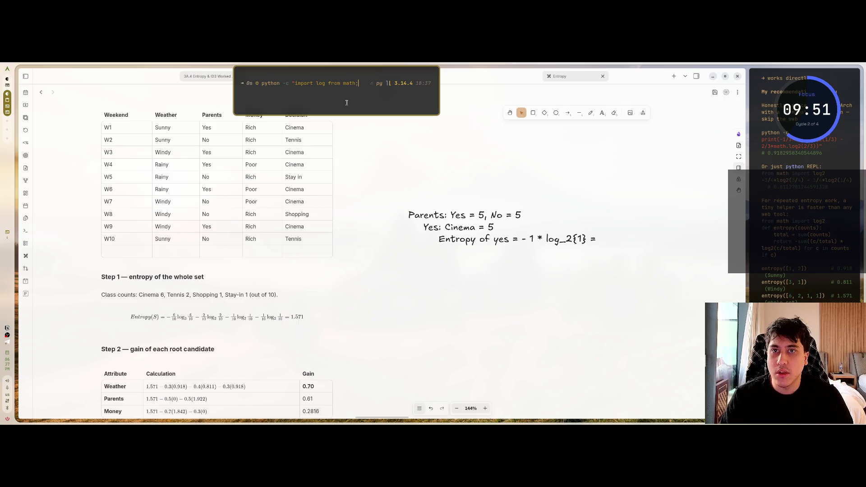
# - Finish the command with print(-1 * log2(1)) and run it, getting a SyntaxError
pyautogui.press('Return')
pyautogui.write('print(')
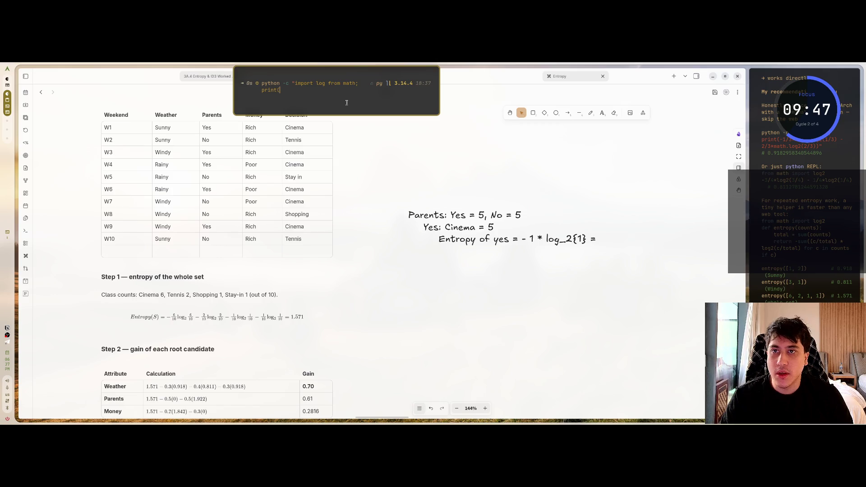
pyautogui.write('-')
pyautogui.press('BackSpace')
pyautogui.press('BackSpace')
pyautogui.write('1 * log2')
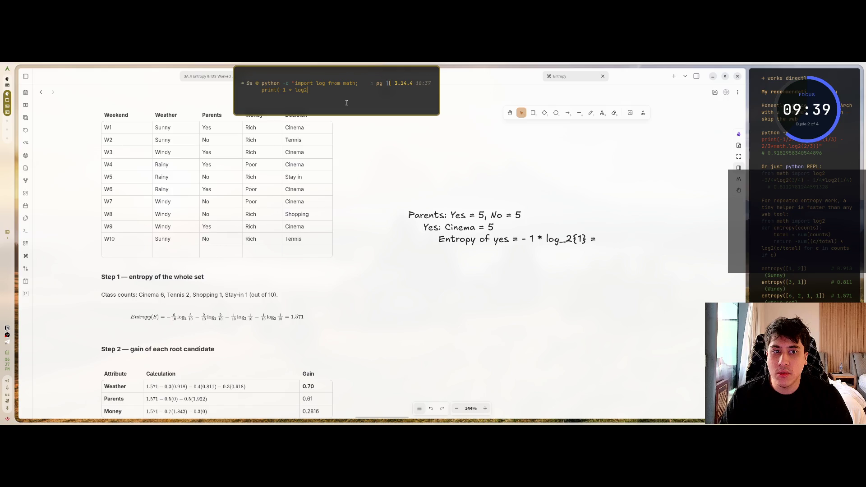
pyautogui.write('(1))')
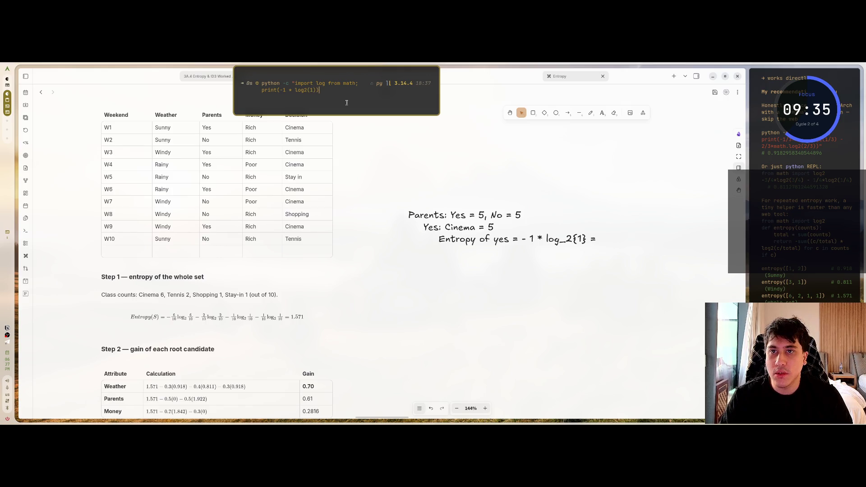
pyautogui.write('"')
pyautogui.press('Return')
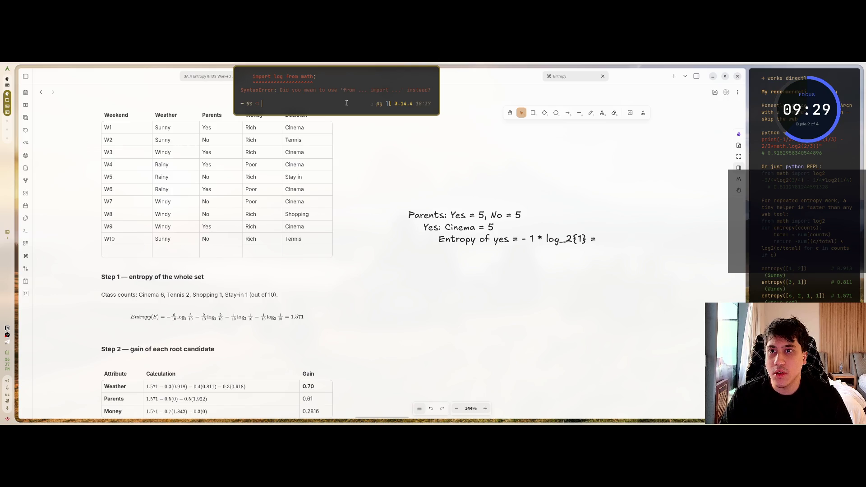
# - Rewrite the import as 'from math import log' and rerun the command
pyautogui.press('Up')
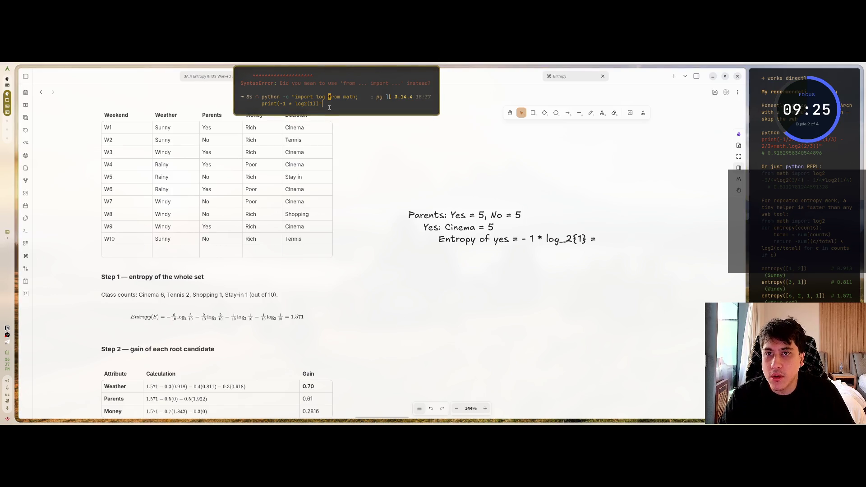
pyautogui.write('a')
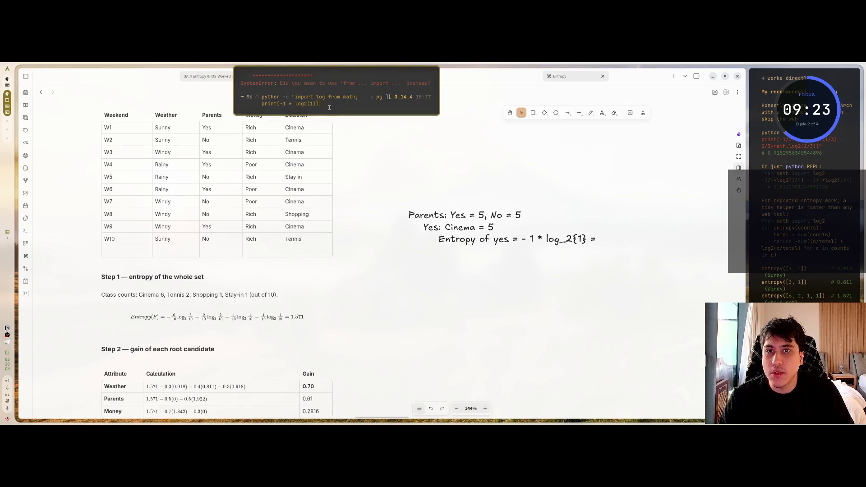
pyautogui.press('Left')
pyautogui.press('Left')
pyautogui.press('Left')
pyautogui.press('BackSpace')
pyautogui.press('BackSpace')
pyautogui.press('BackSpace')
pyautogui.press('Right')
pyautogui.press('Right')
pyautogui.press('Right')
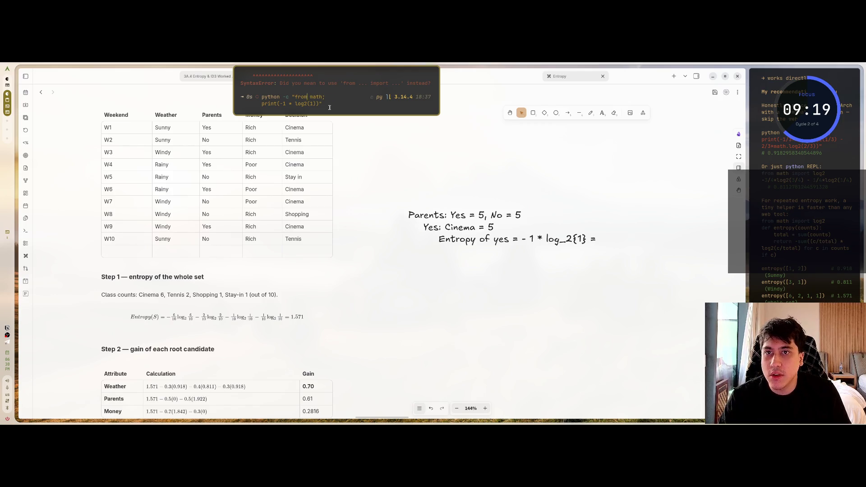
pyautogui.write('import l')
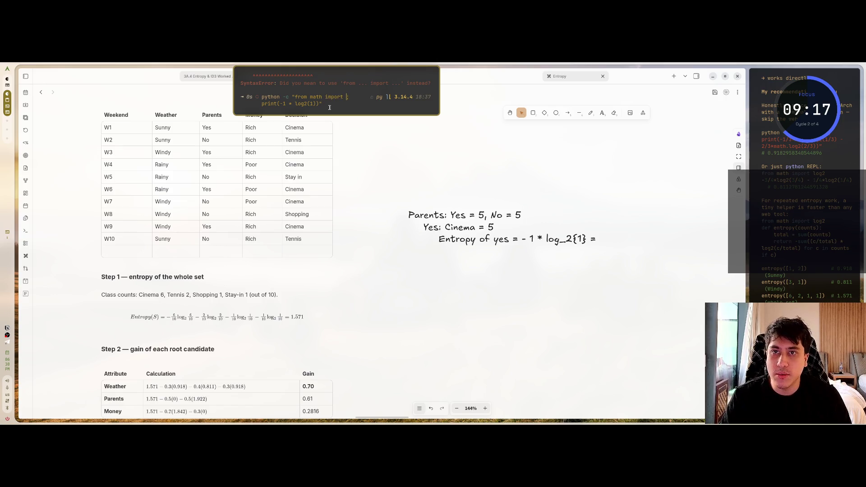
pyautogui.write('og')
pyautogui.press('Return')
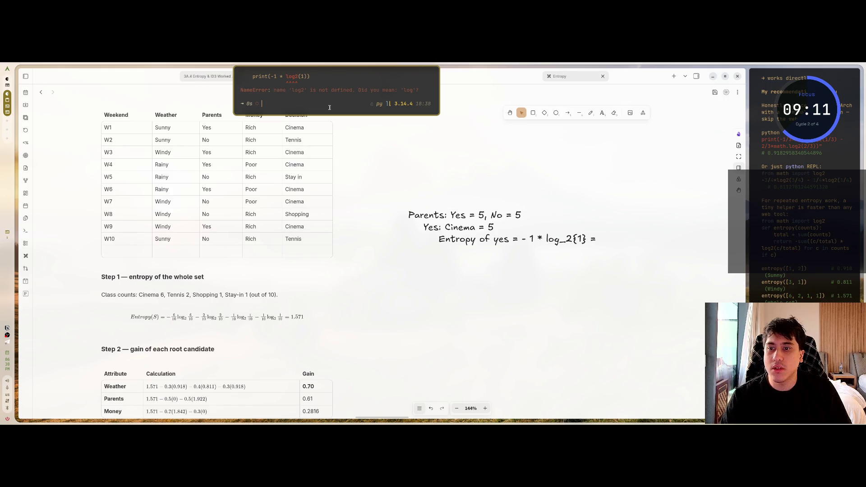
# - Change the import to log2 and rerun, printing -0.0
pyautogui.press('Up')
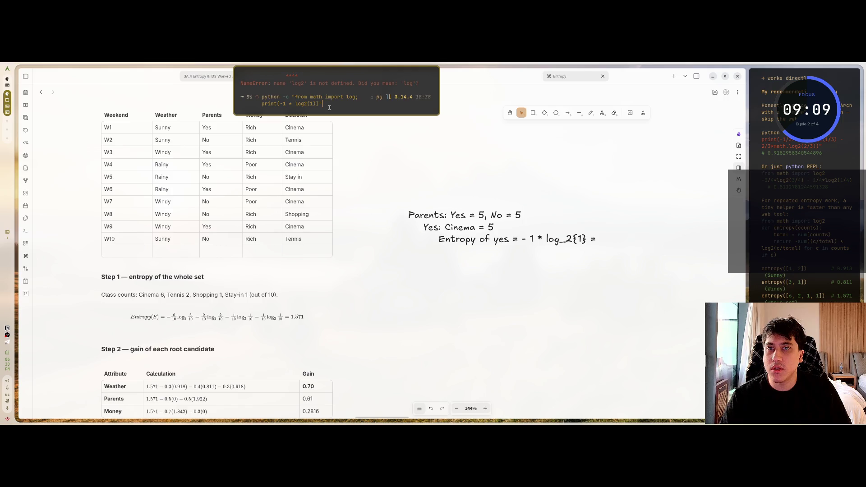
pyautogui.press('Left')
pyautogui.press('Left')
pyautogui.press('Left')
pyautogui.press('Right')
pyautogui.press('Right')
pyautogui.press('Right')
pyautogui.write('2')
pyautogui.press('Return')
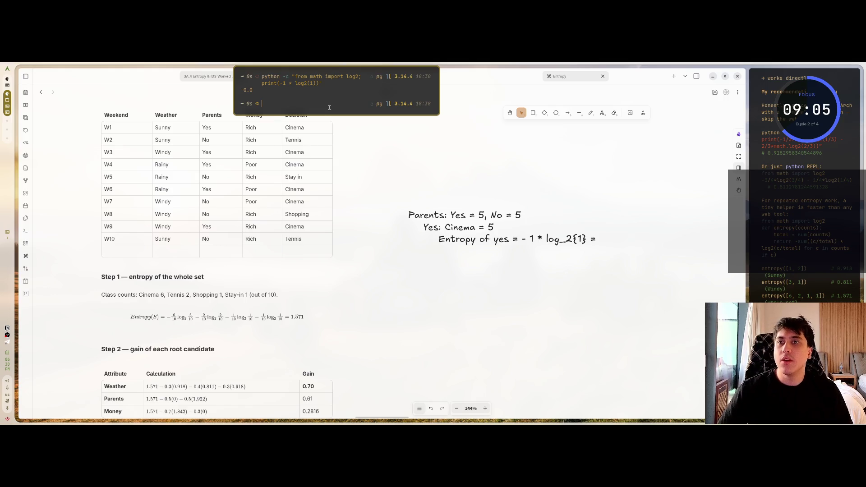
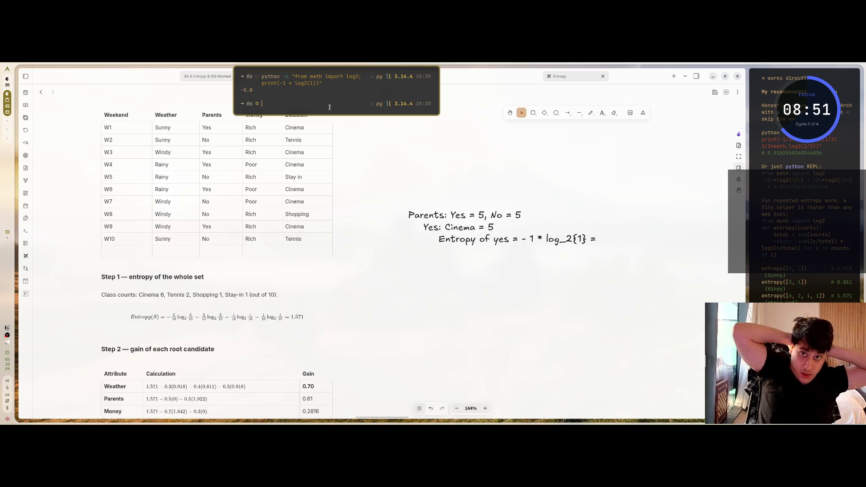
# - Finish the Yes-branch entropy as 0 and start an indented line below it
pyautogui.doubleClick(596, 238)
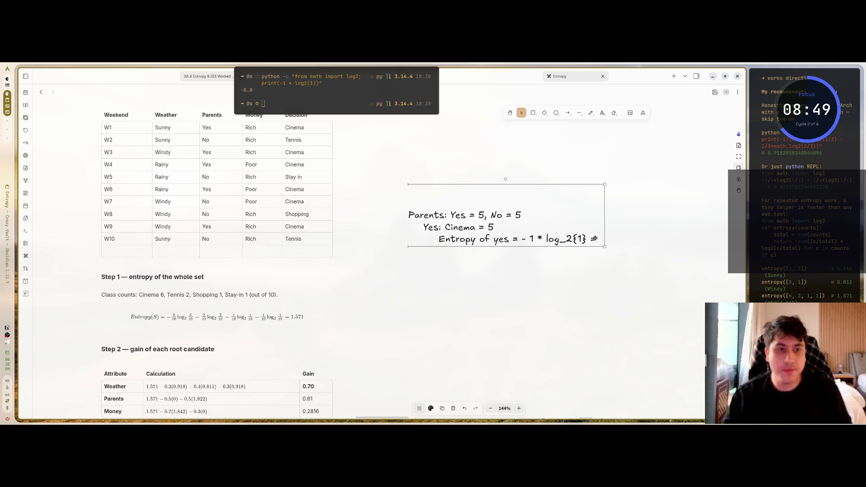
pyautogui.write(' 0')
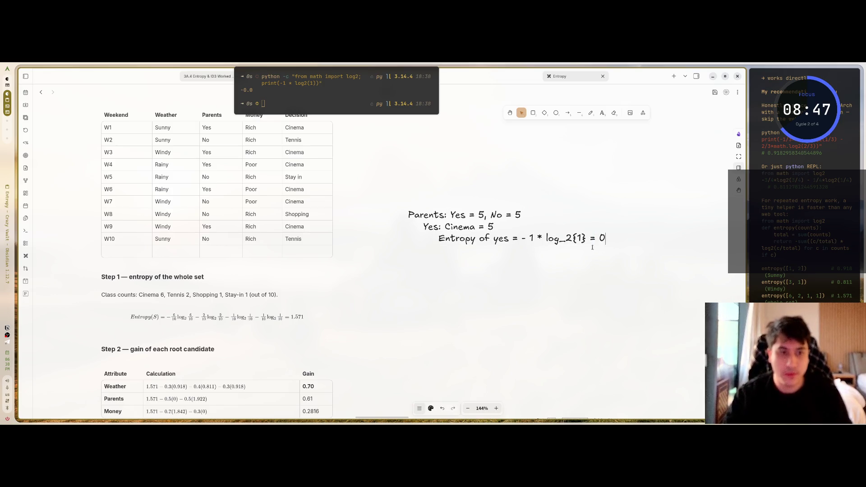
pyautogui.press('Tab')
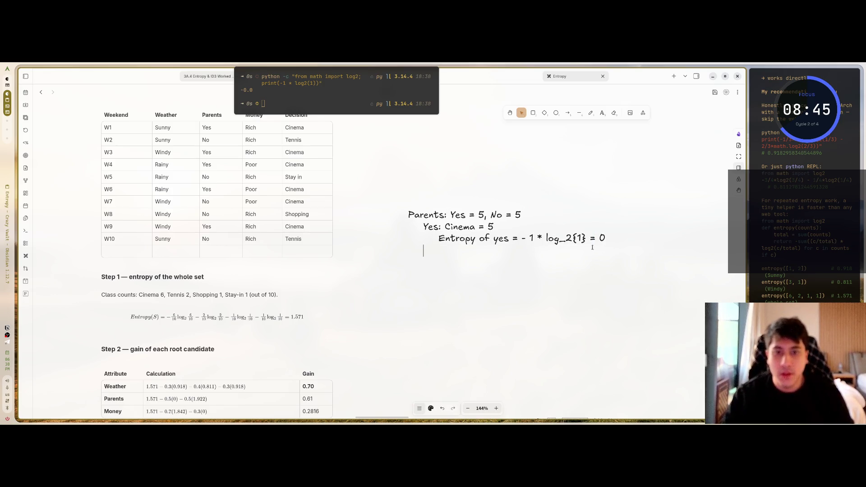
pyautogui.press('Return')
pyautogui.press('Tab')
# - Begin the No tally: 'No: Tennis = 2, Stay in = 1,'
pyautogui.write('No: Cin')
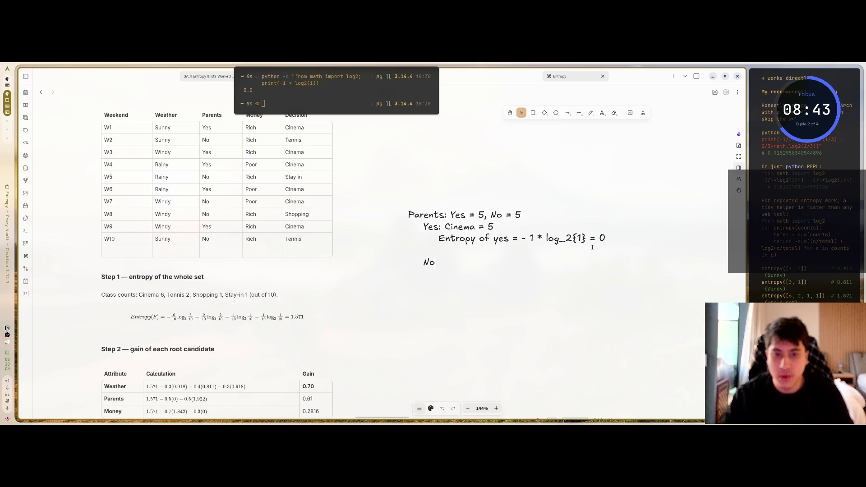
pyautogui.press('BackSpace')
pyautogui.press('BackSpace')
pyautogui.press('BackSpace')
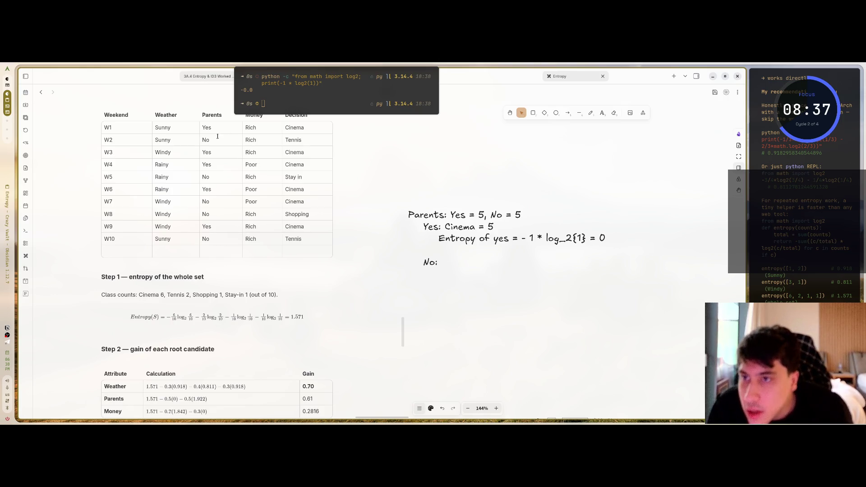
pyautogui.write(' Tes')
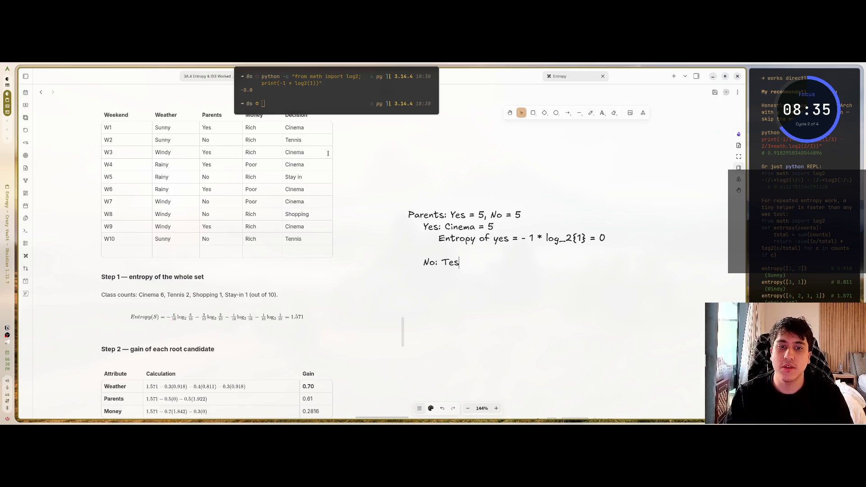
pyautogui.press('BackSpace')
pyautogui.write('nnis:')
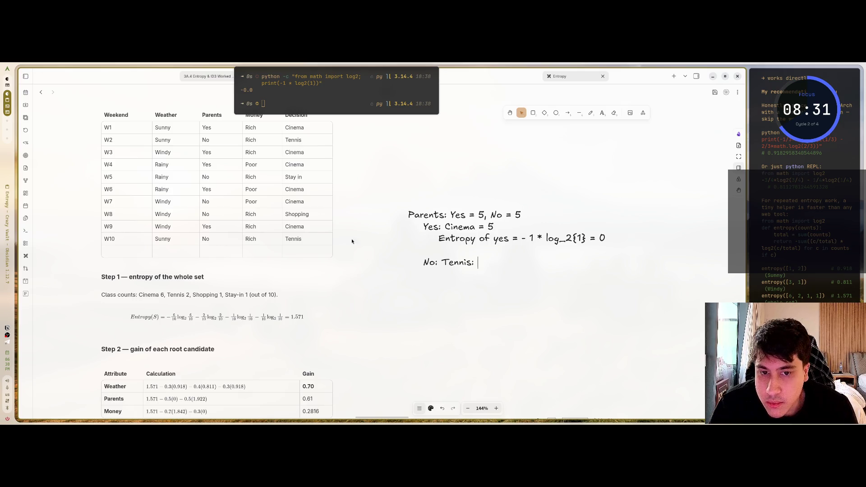
pyautogui.press('BackSpace')
pyautogui.write('=')
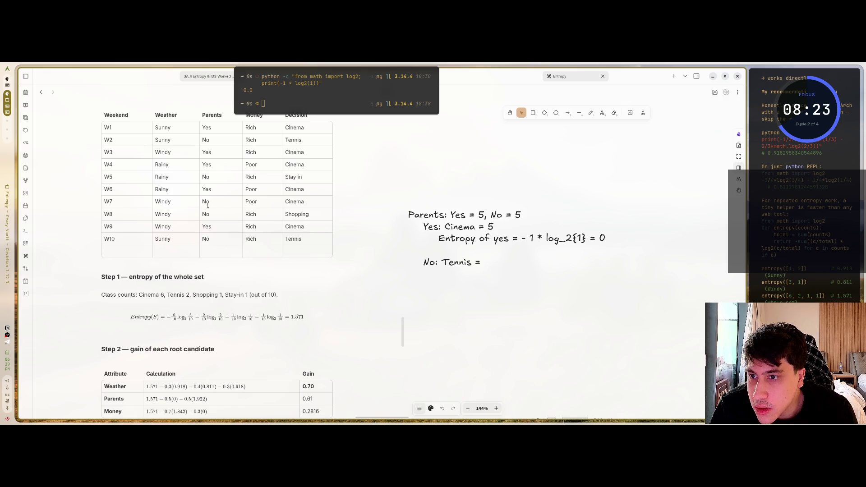
pyautogui.write('2, ')
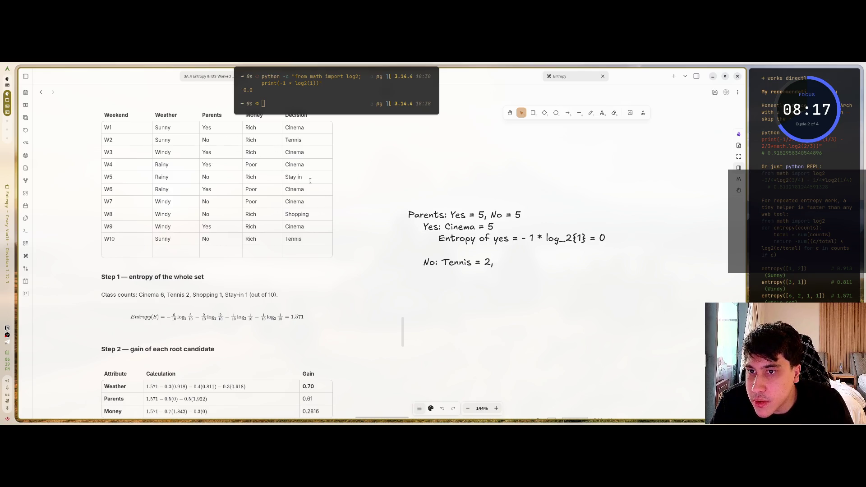
pyautogui.write('Stay in =')
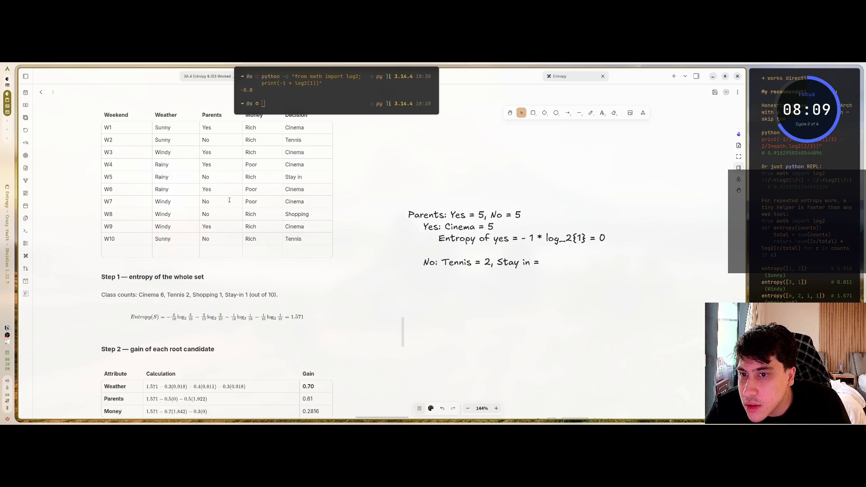
pyautogui.write('1,')
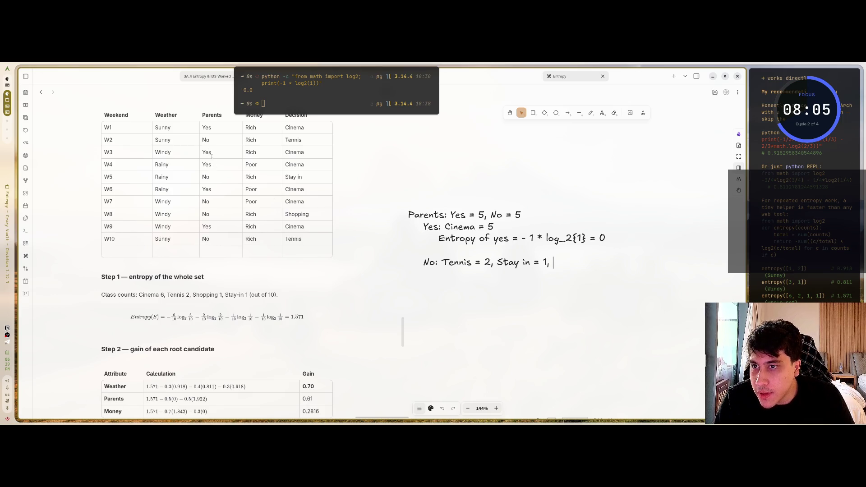
# - After checking rows W5 and W7 in the table, add 'Cinema =' to the No tally
pyautogui.click(209, 177)
pyautogui.moveTo(206, 200); pyautogui.dragTo(297, 201)
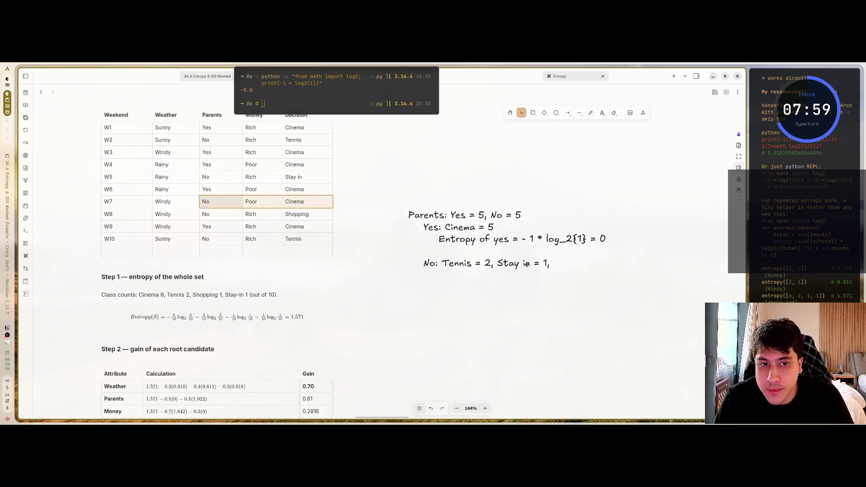
pyautogui.doubleClick(547, 263)
pyautogui.write(',')
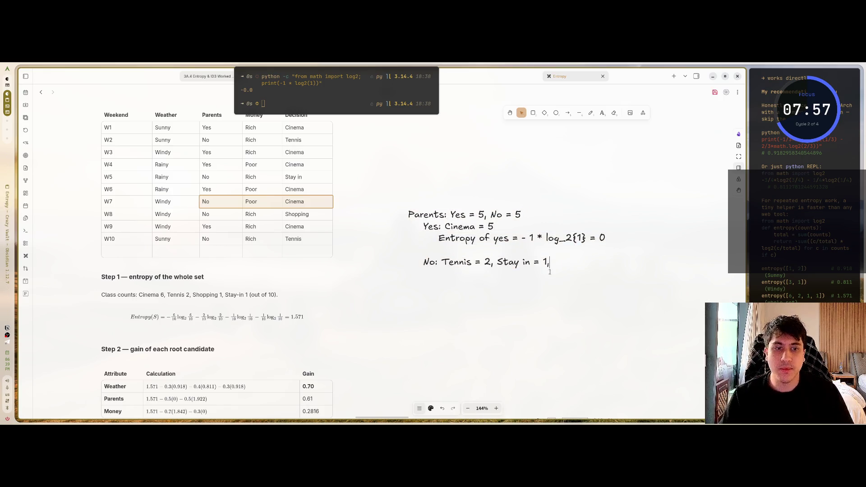
pyautogui.write(' Ciname =')
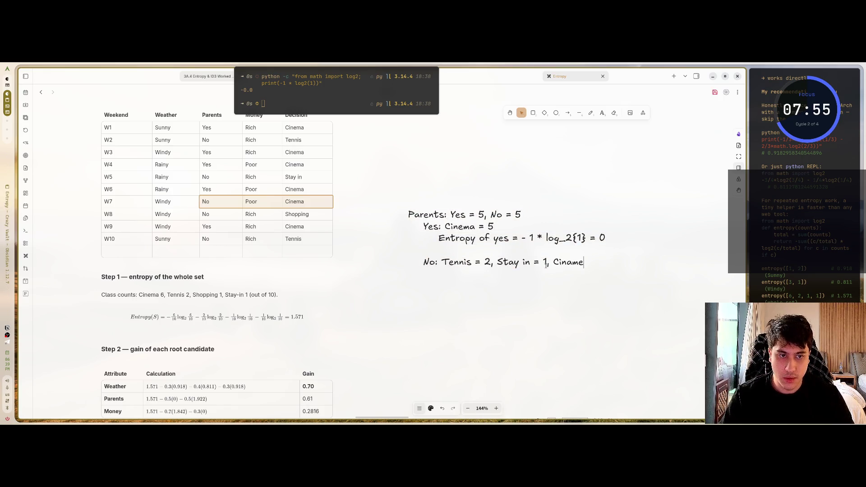
pyautogui.press('BackSpace')
pyautogui.press('BackSpace')
pyautogui.press('BackSpace')
pyautogui.write('em')
pyautogui.press('BackSpace')
pyautogui.write('ma =')
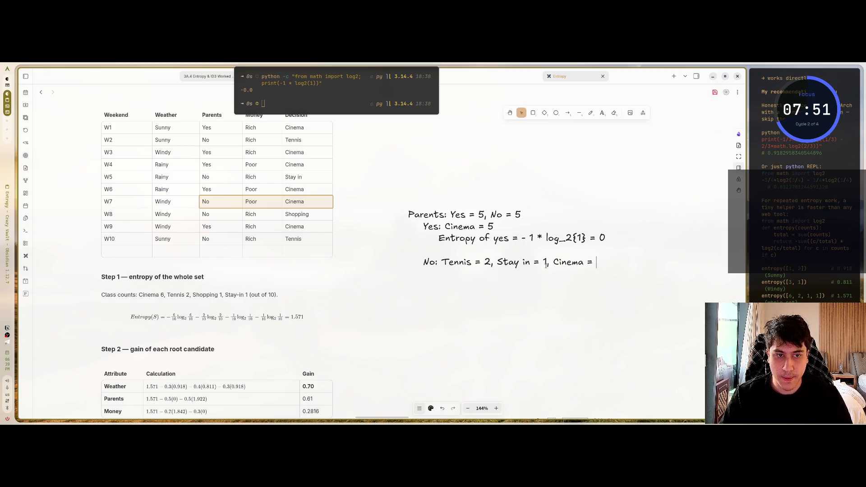
# - Fill in Cinema = 1 and, after checking row W8, Shopping = 1
pyautogui.click(226, 199)
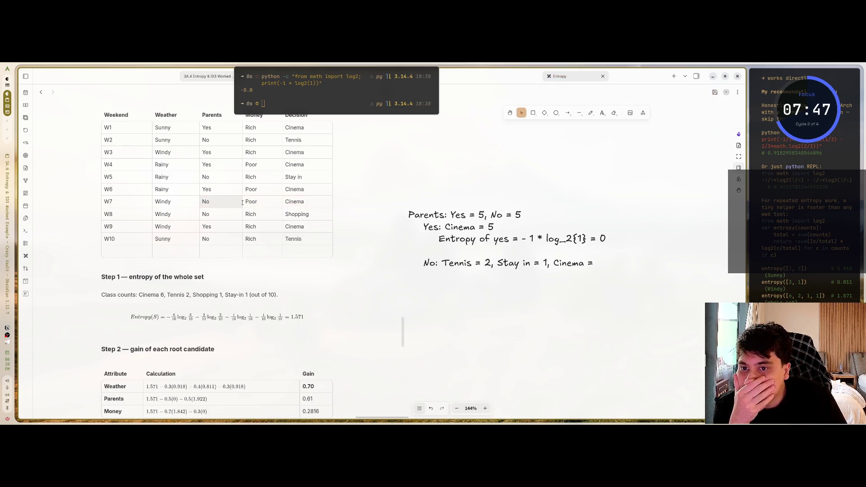
pyautogui.doubleClick(594, 263)
pyautogui.click(593, 263)
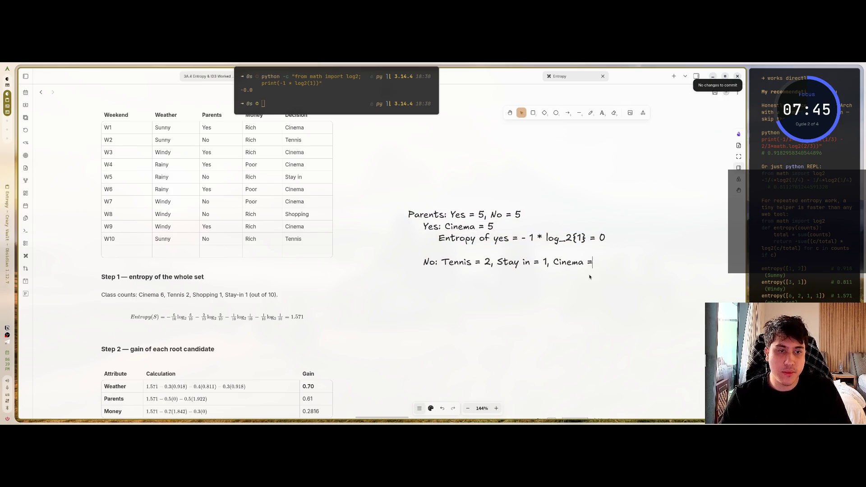
pyautogui.write('1, ')
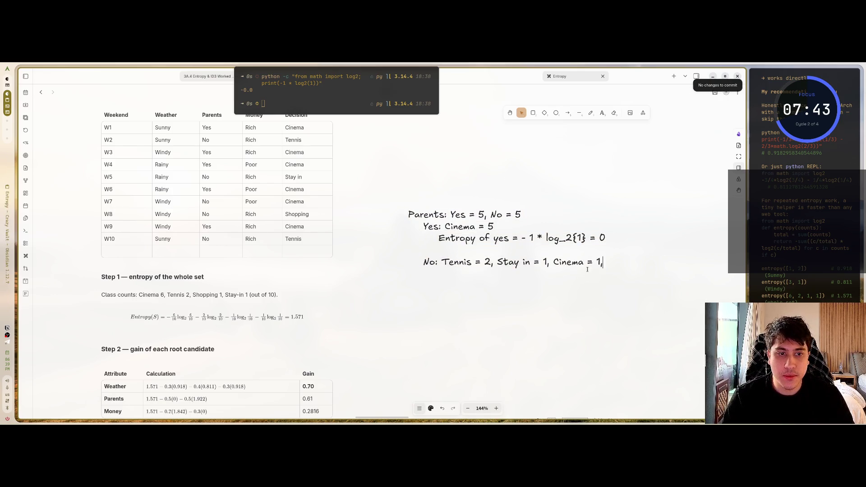
pyautogui.write('Shopping =')
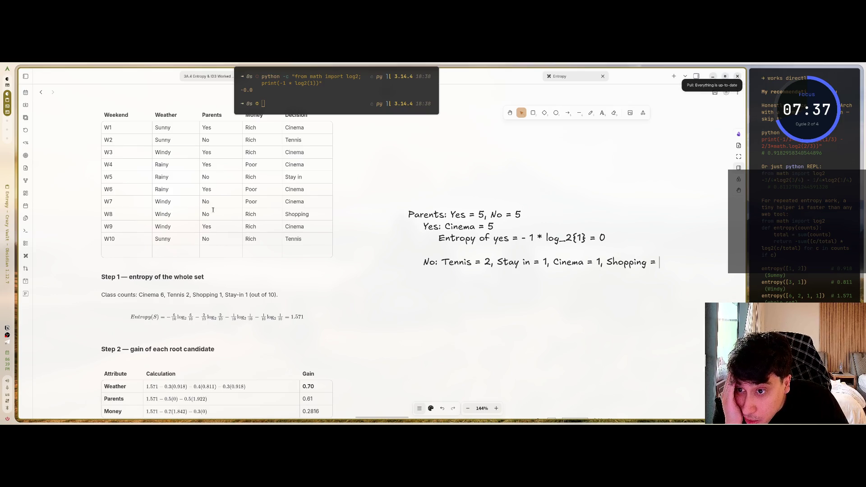
pyautogui.click(244, 212)
pyautogui.click(310, 214)
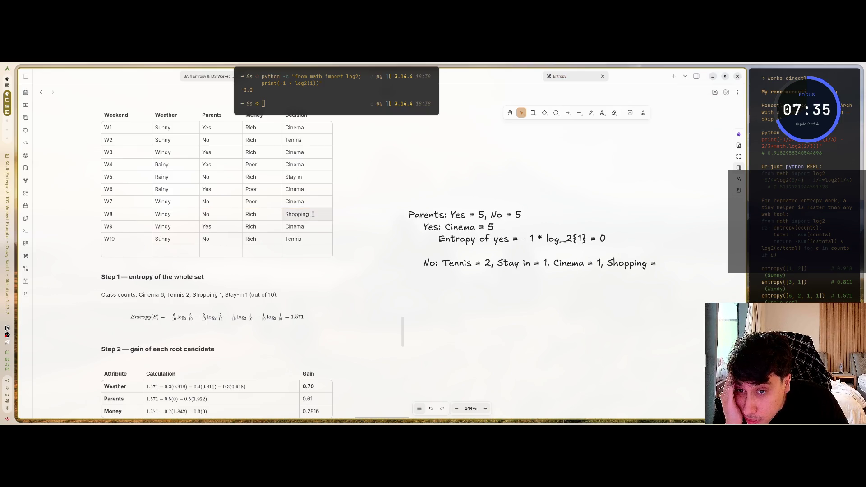
pyautogui.doubleClick(564, 264)
pyautogui.write('1')
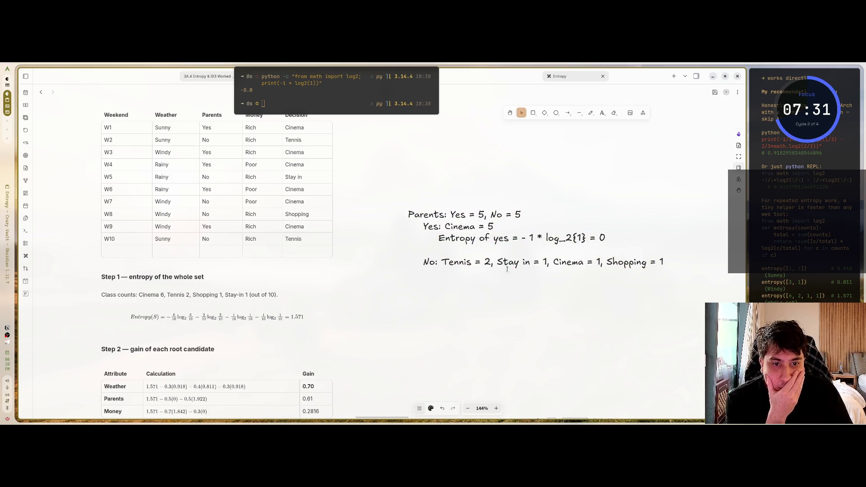
# - Shift the notes block slightly right and up, and reopen its text for editing
pyautogui.moveTo(487, 273); pyautogui.dragTo(503, 270)
pyautogui.click(674, 256)
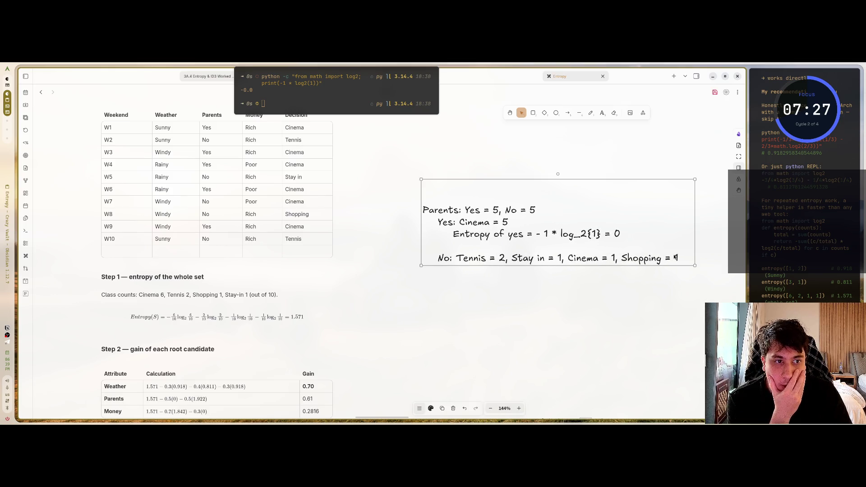
pyautogui.doubleClick(679, 260)
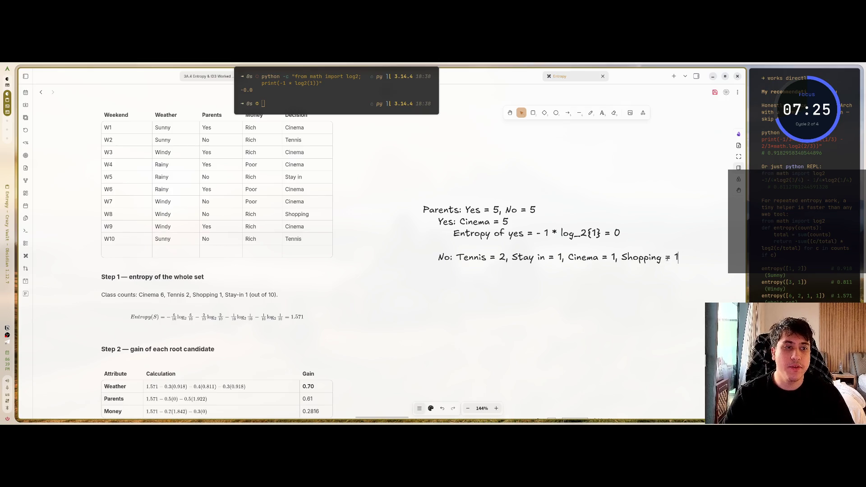
# - Start the line 'Entropy of no = -2/5 log_2{2/5} - 1/5 log_2'
pyautogui.press('Return')
pyautogui.write('E')
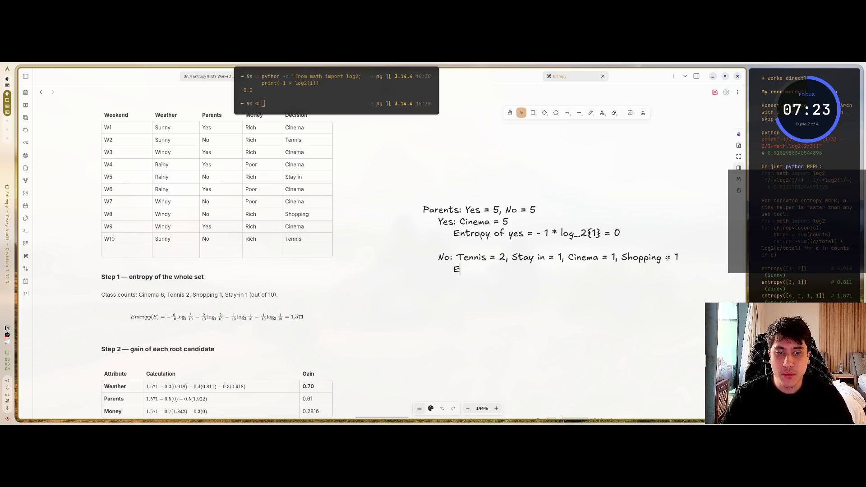
pyautogui.write('ntropy of ')
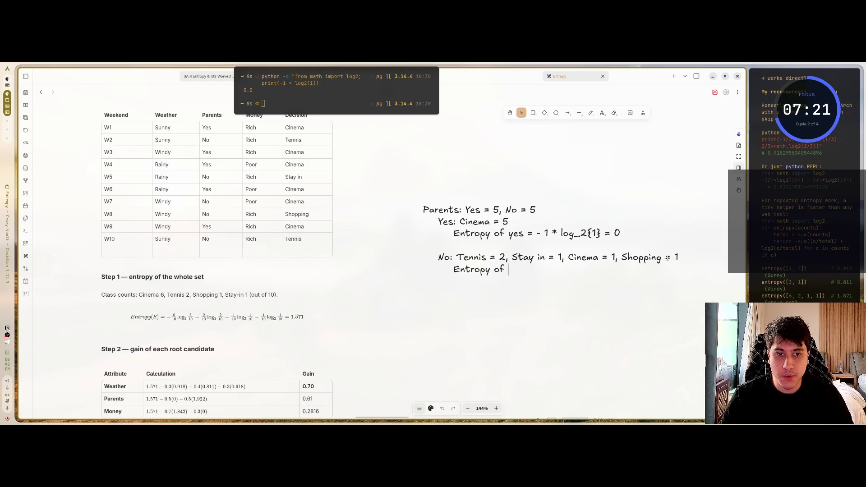
pyautogui.write('no = -1')
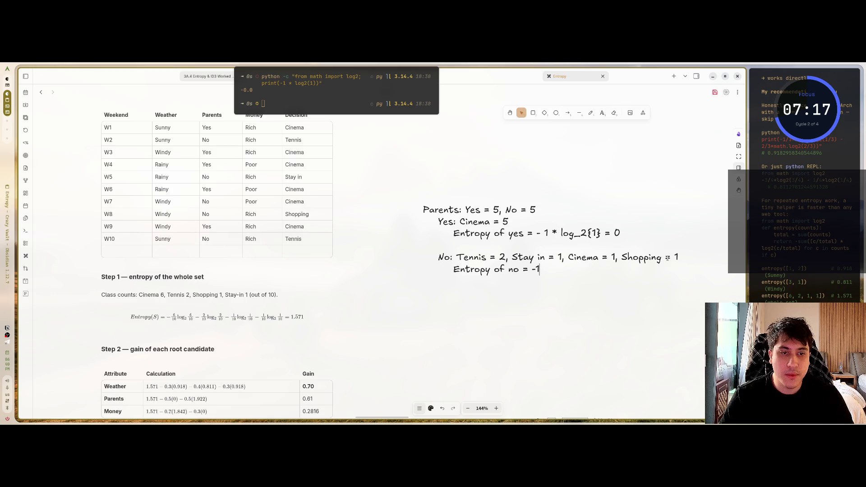
pyautogui.press('BackSpace')
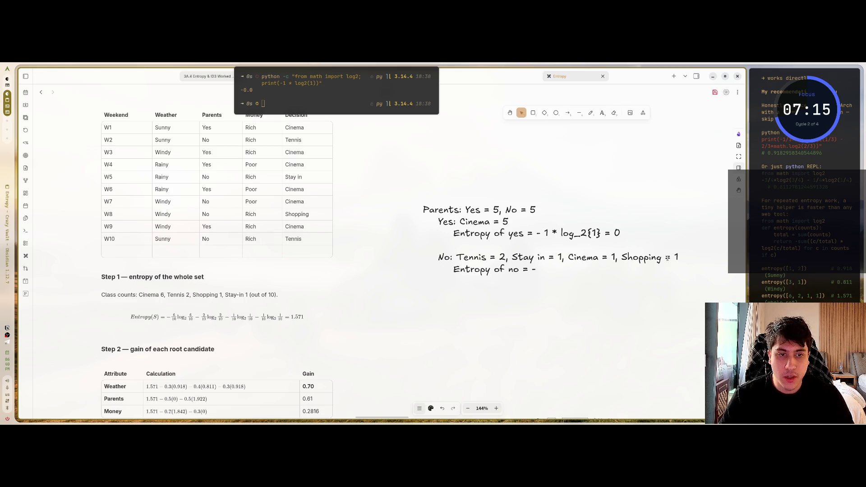
pyautogui.write(' 2/')
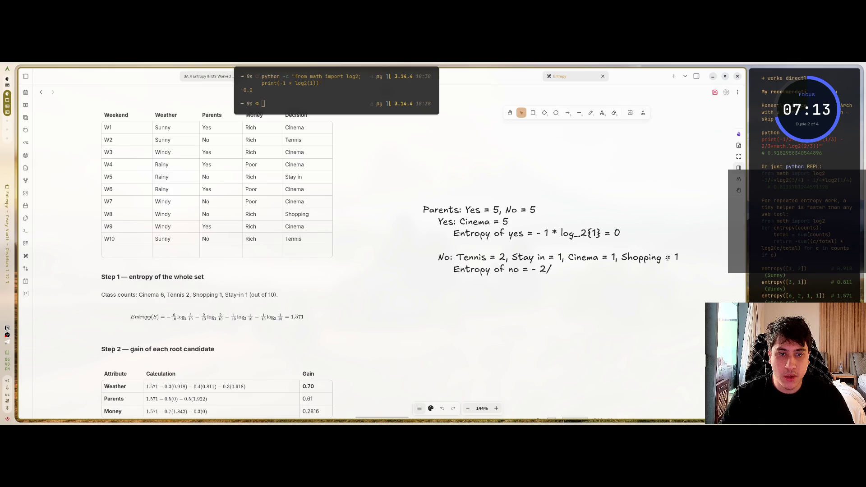
pyautogui.write('5')
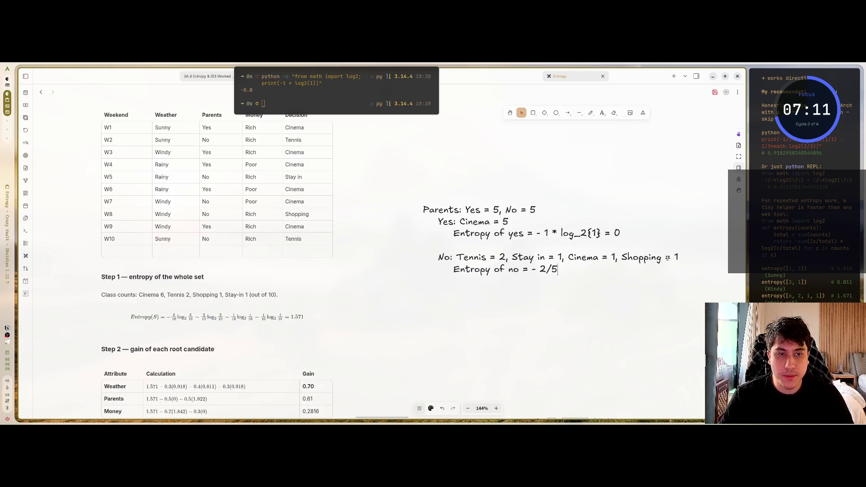
pyautogui.write(' log_2')
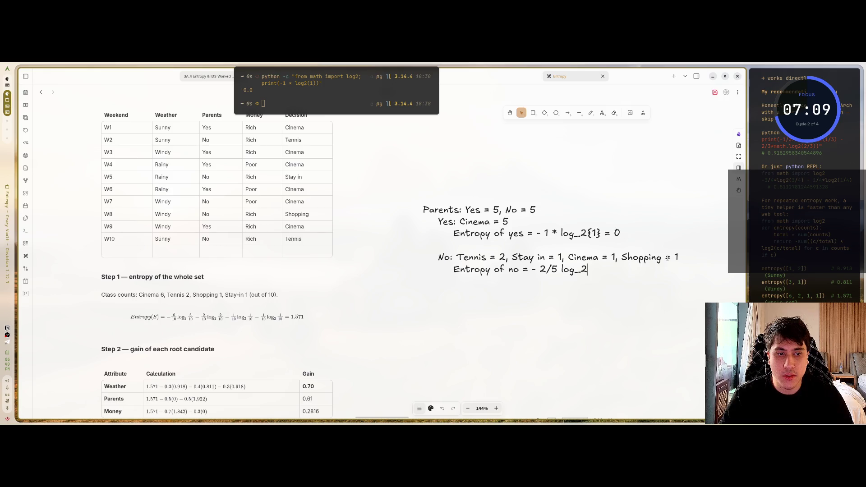
pyautogui.write('{')
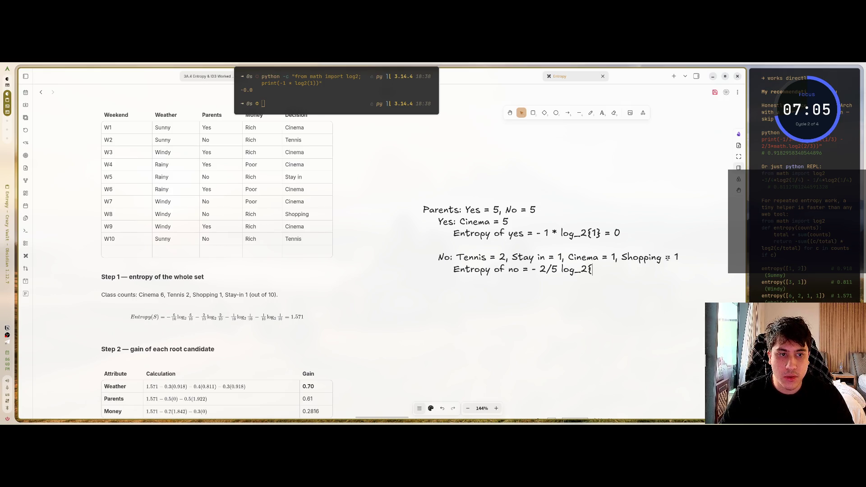
pyautogui.write('2/5}')
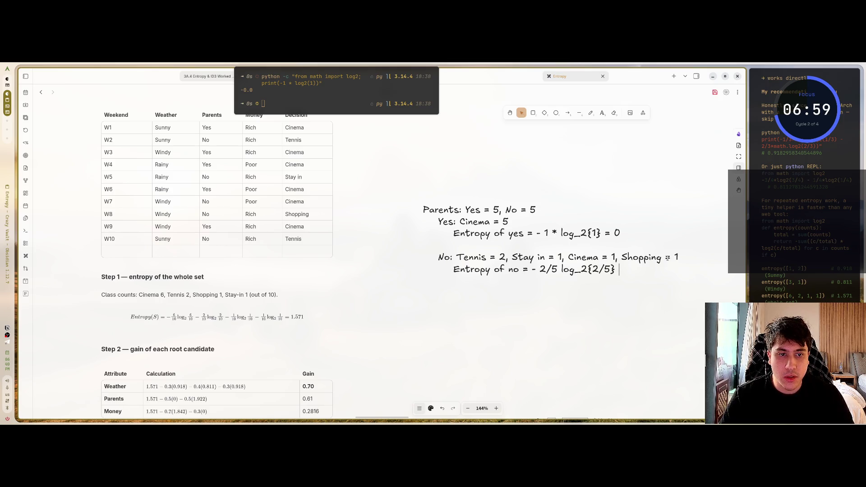
pyautogui.write('- 1/5')
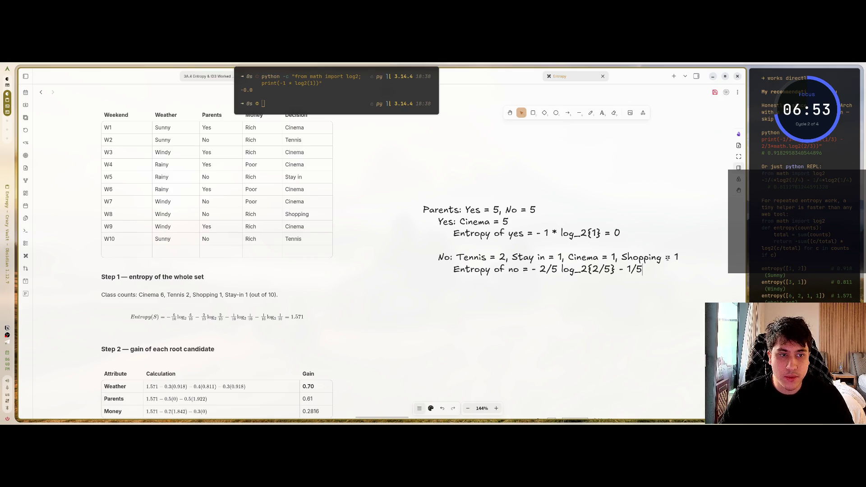
pyautogui.write(' log_')
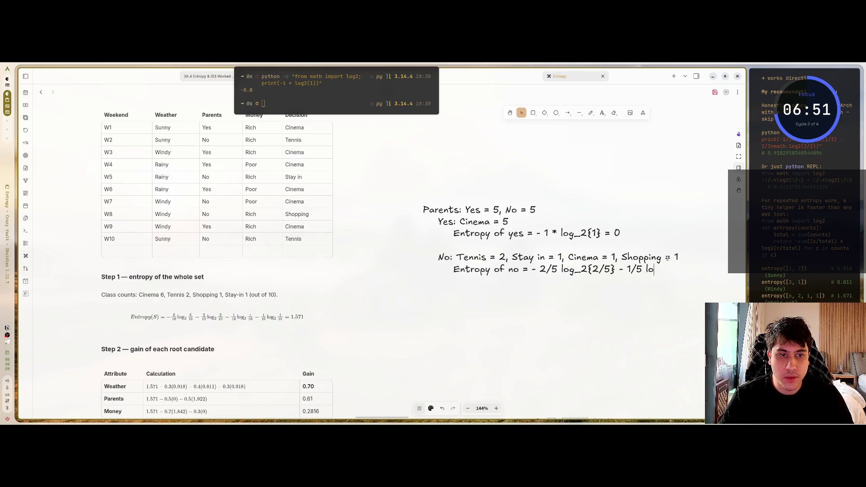
pyautogui.write('2')
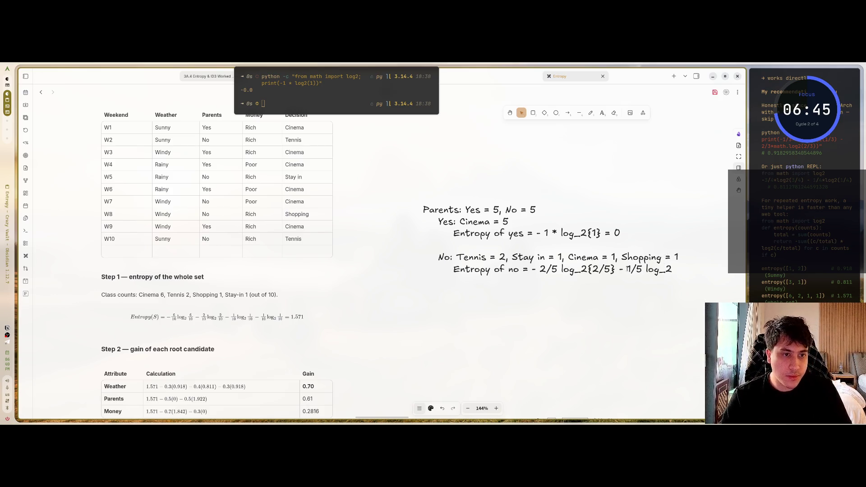
# - Wrap the 1/5 log_2 term in parentheses, multiply it by 3, and add an answer '=' line
pyautogui.click(633, 286)
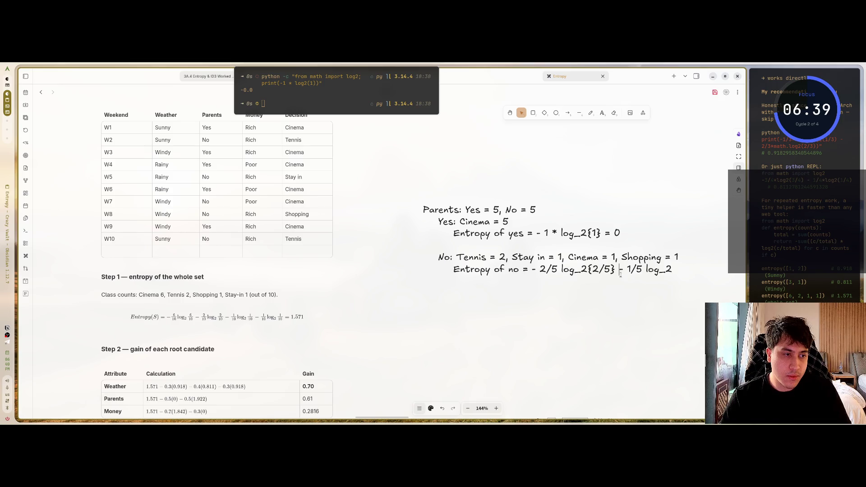
pyautogui.click(669, 278)
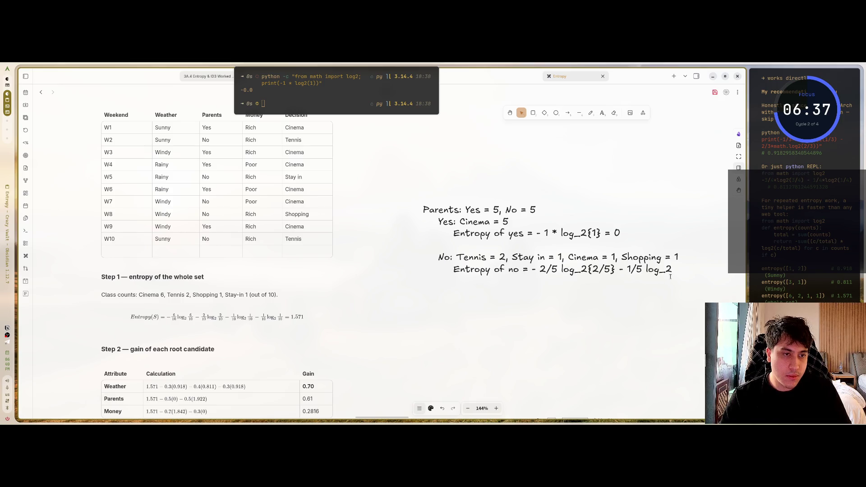
pyautogui.write('* 3')
pyautogui.press('Left')
pyautogui.press('Left')
pyautogui.press('Left')
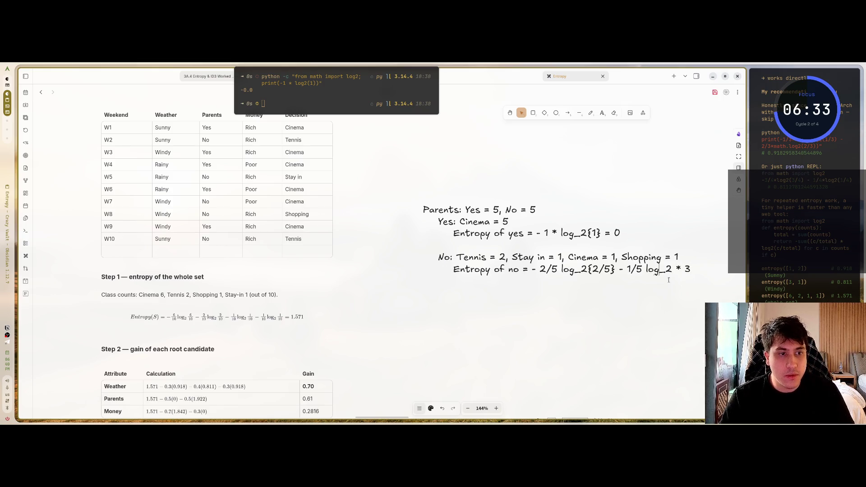
pyautogui.write('(')
pyautogui.press('Right')
pyautogui.press('Right')
pyautogui.press('Right')
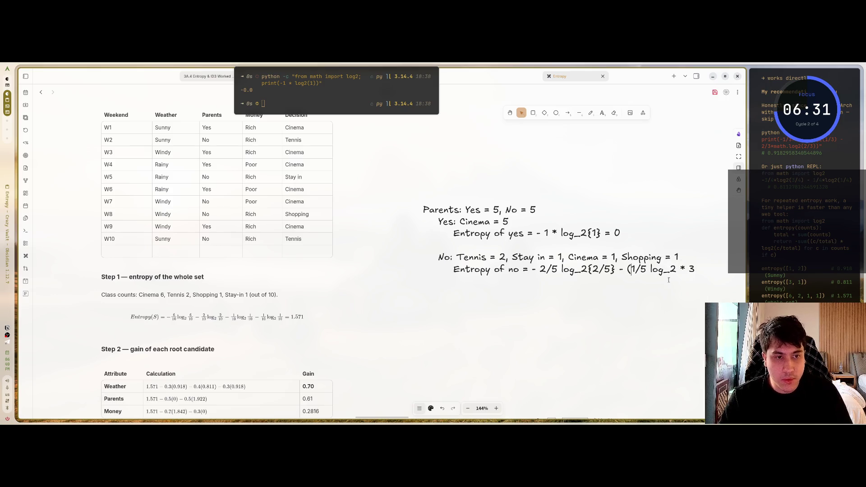
pyautogui.write(')')
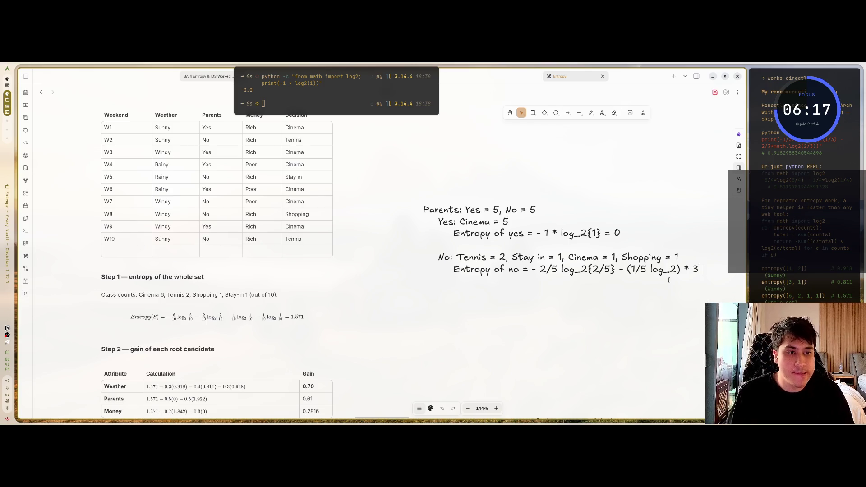
pyautogui.write('= ')
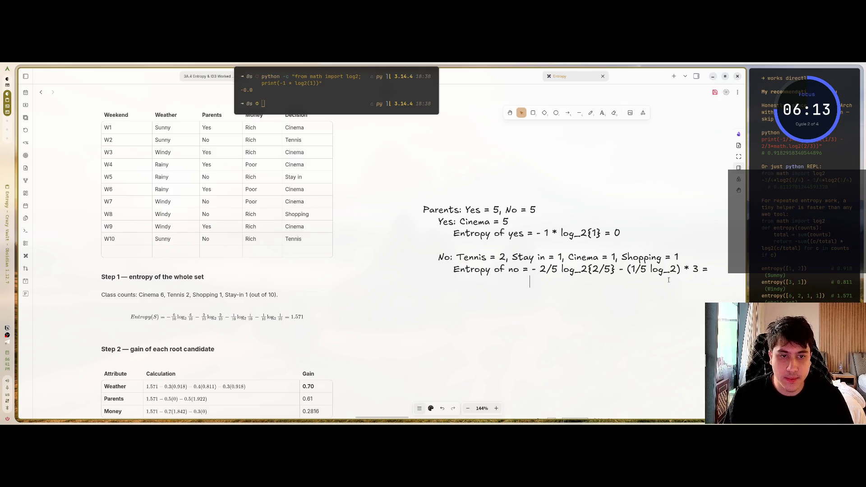
pyautogui.write('                       =')
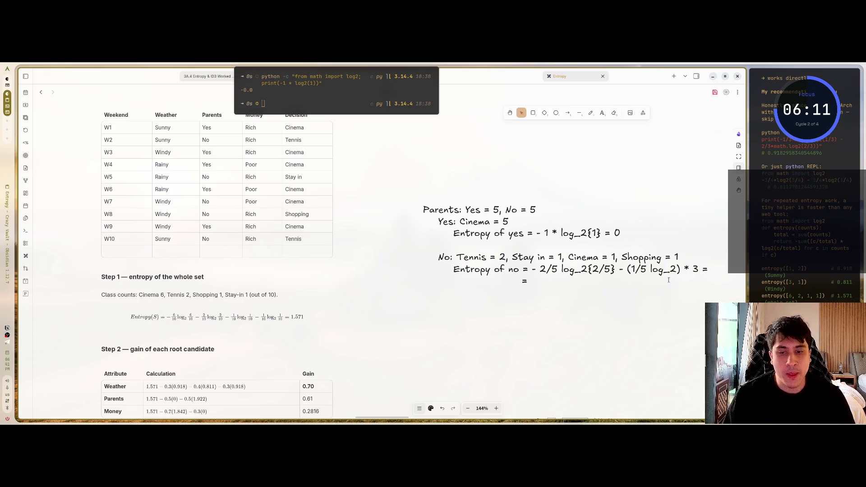
pyautogui.write('clear')
# - Clear the terminal and edit the python -c command to print -2/5 * log2(2/5) - (1/5 * log2(1/5)) * 3
pyautogui.press('Return')
pyautogui.press('Up')
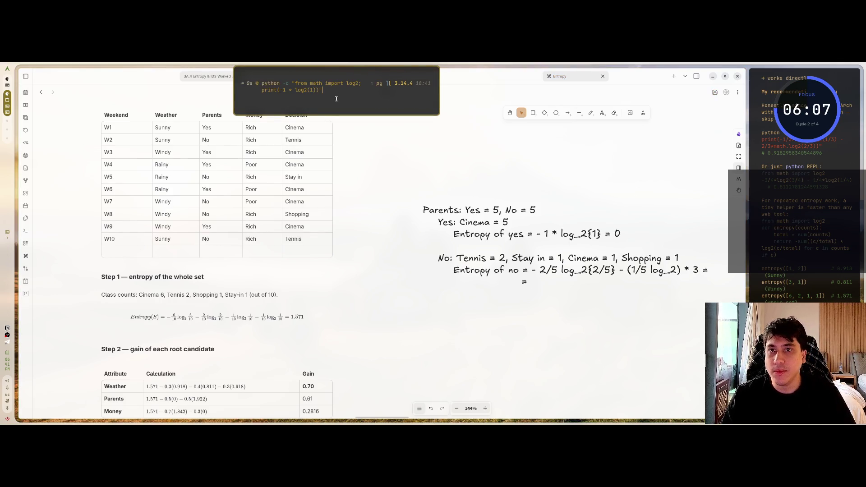
pyautogui.press('Left')
pyautogui.press('BackSpace')
pyautogui.press('BackSpace')
pyautogui.press('BackSpace')
pyautogui.write('-2/5')
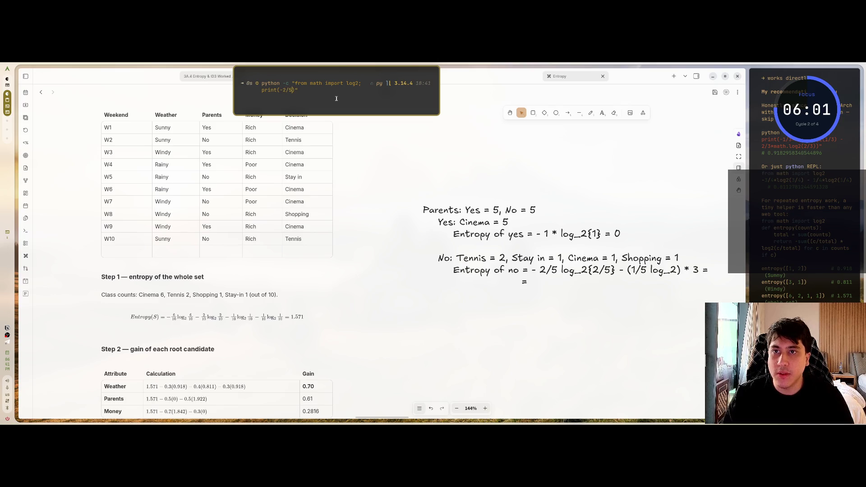
pyautogui.write(' * log2')
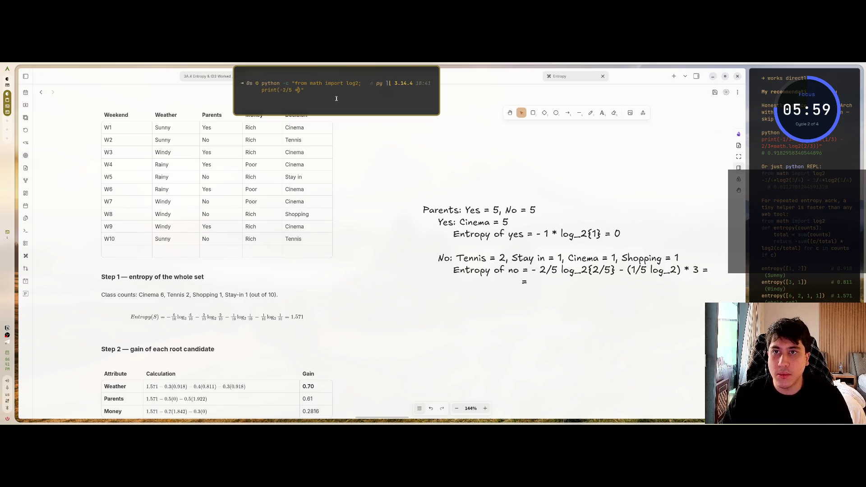
pyautogui.write('(2/5)')
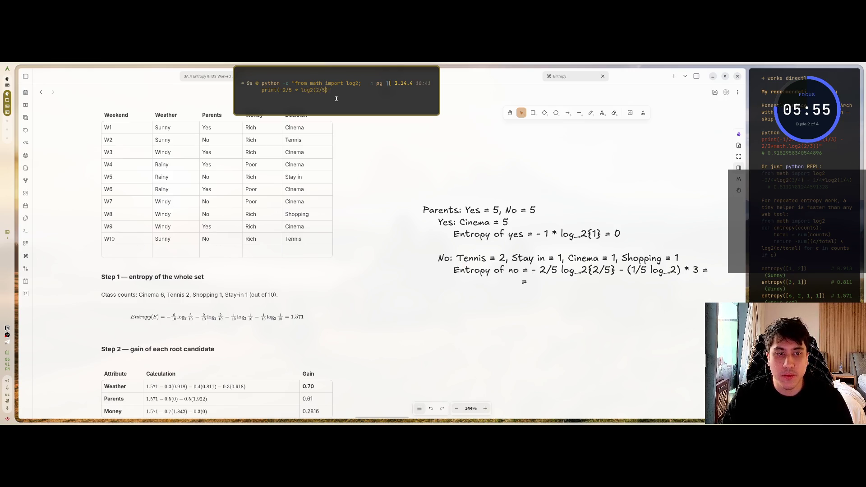
pyautogui.write(' - ')
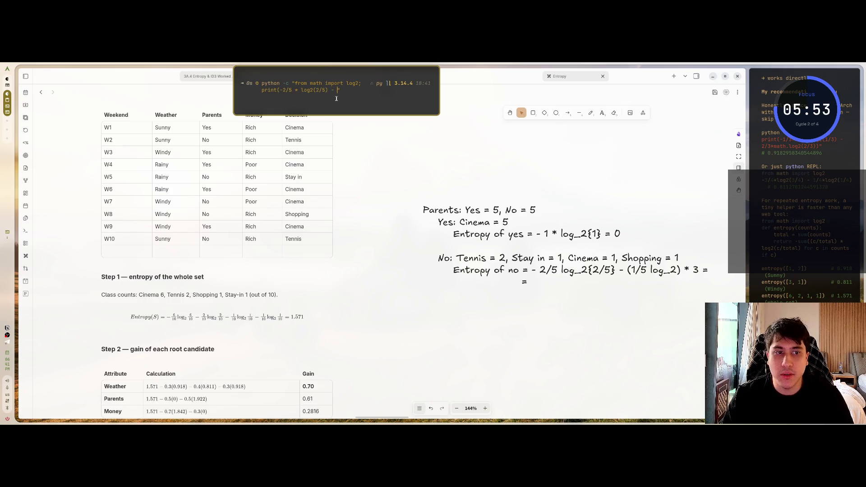
pyautogui.write('(')
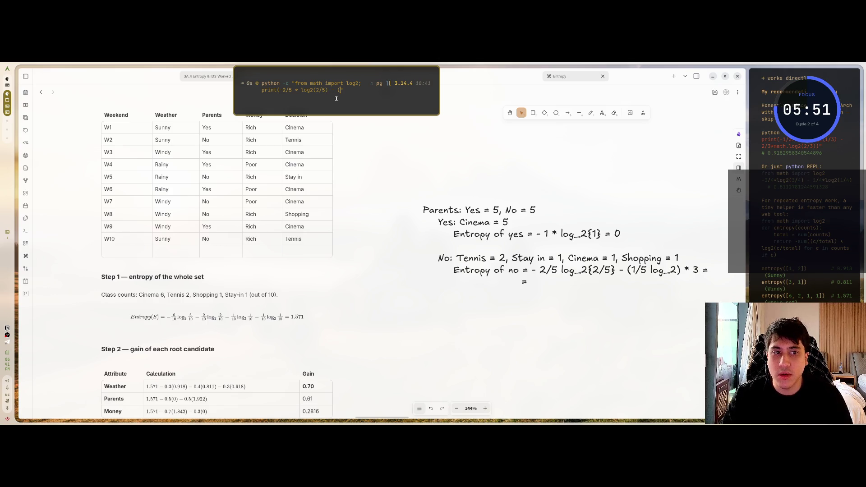
pyautogui.write('1/5 *')
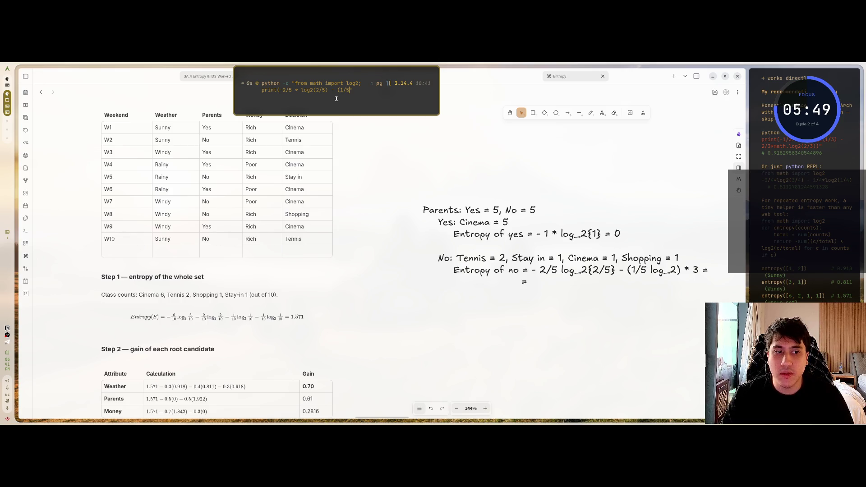
pyautogui.write(' log2')
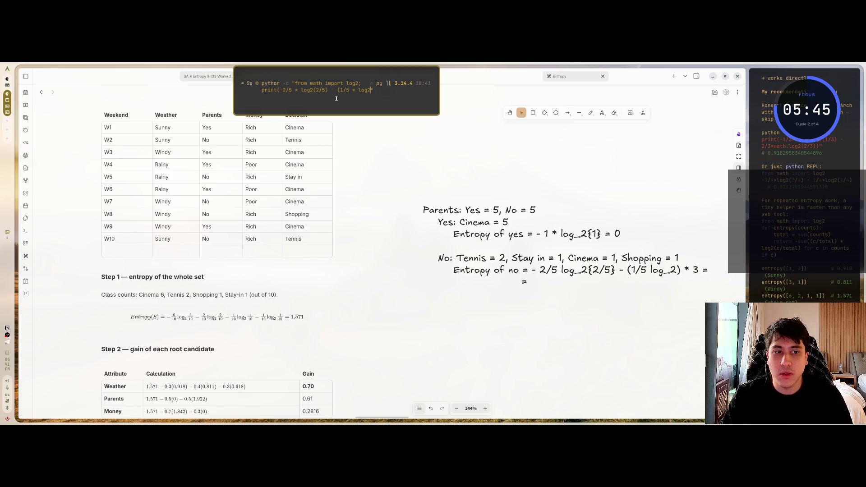
pyautogui.write('(1/5')
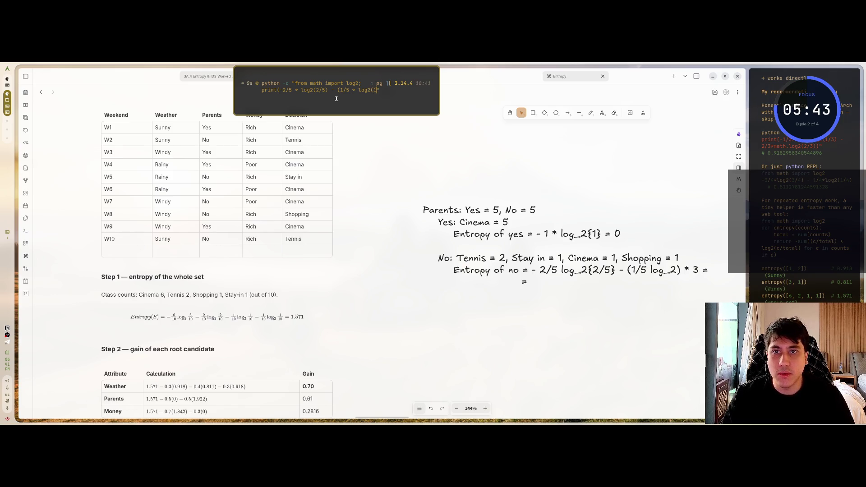
pyautogui.write(')')
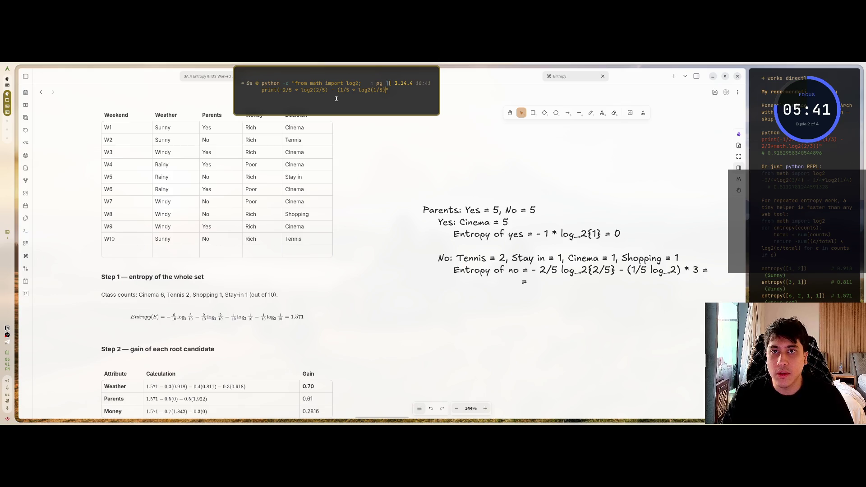
pyautogui.write(') *')
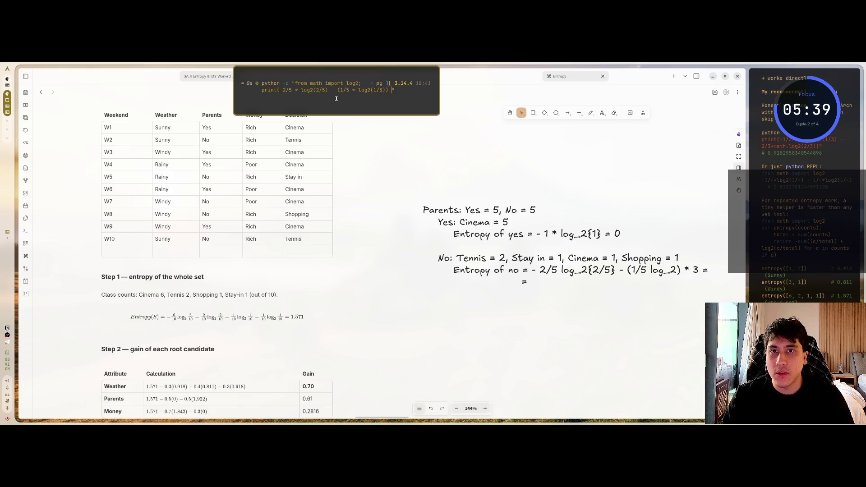
pyautogui.write(' 3)')
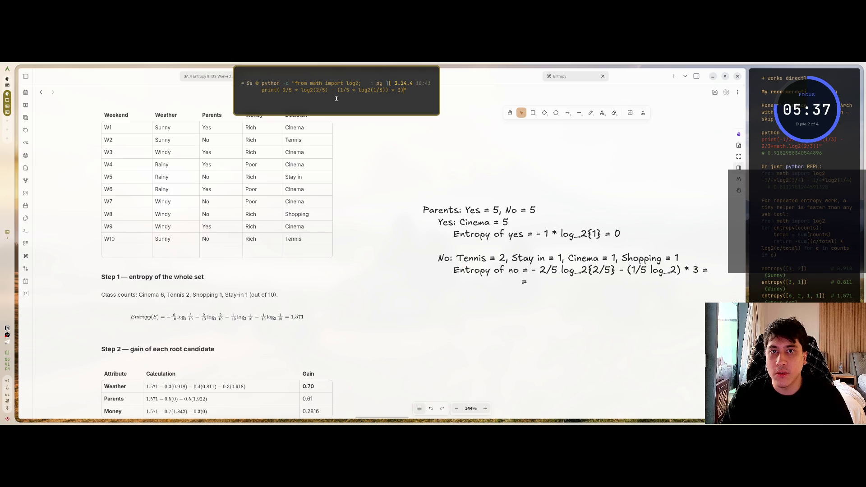
pyautogui.click(672, 270)
pyautogui.doubleClick(676, 269)
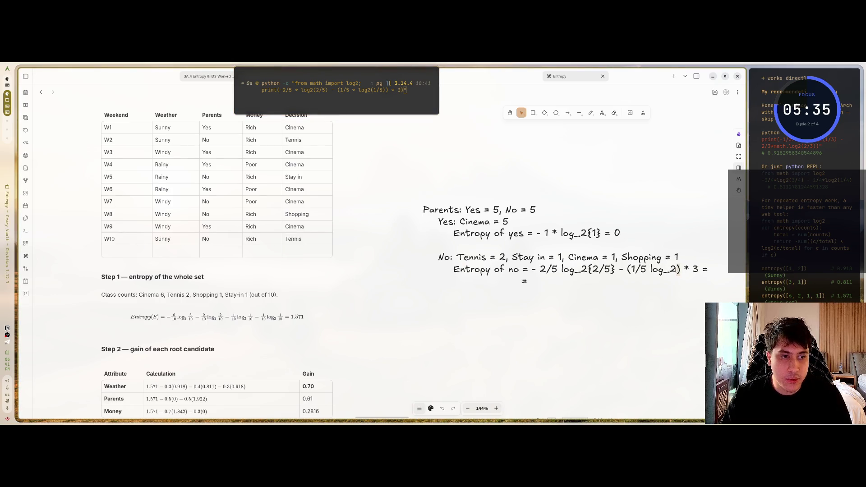
# - Complete the term as log_2{1/5}, run the Python calculation, and write the result 1.922
pyautogui.write('{')
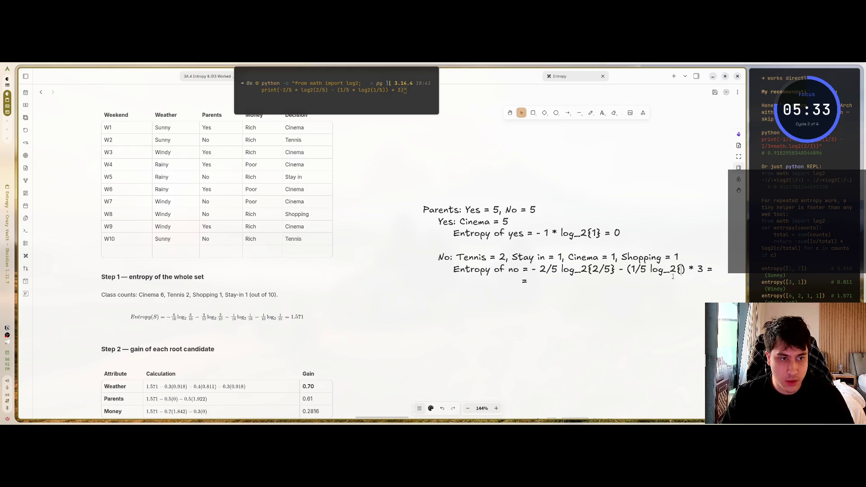
pyautogui.write('1/5}')
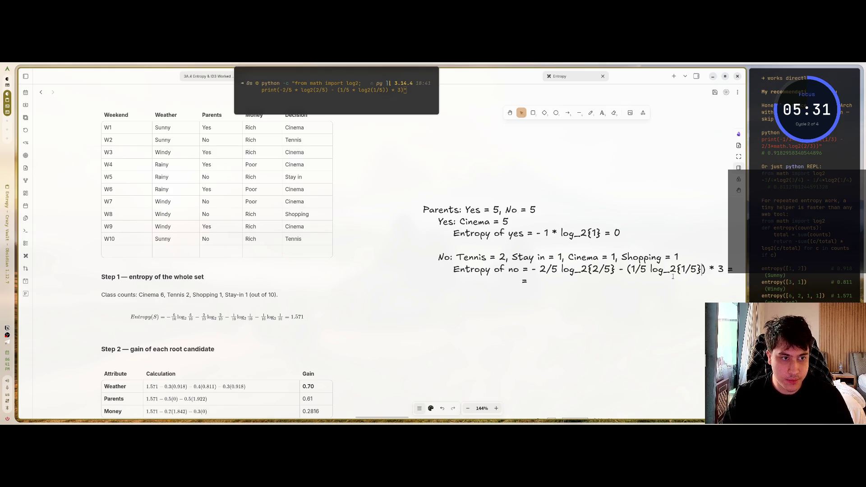
pyautogui.click(423, 90)
pyautogui.press('Return')
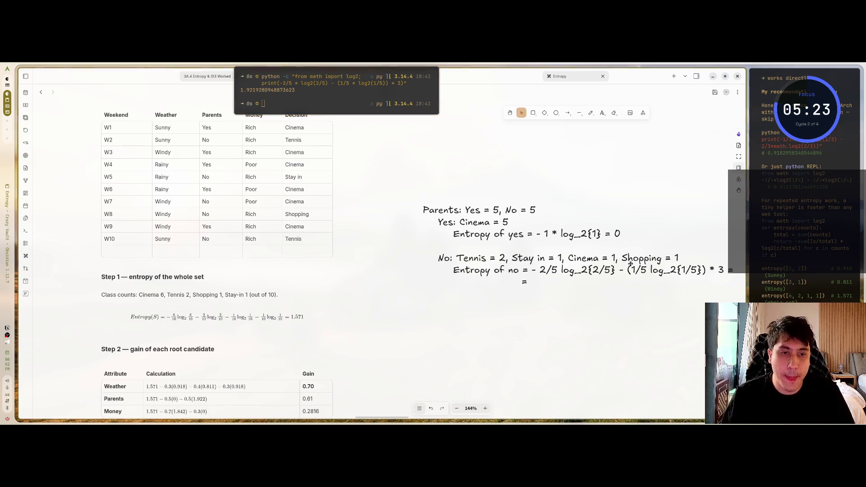
pyautogui.doubleClick(533, 281)
pyautogui.write('1')
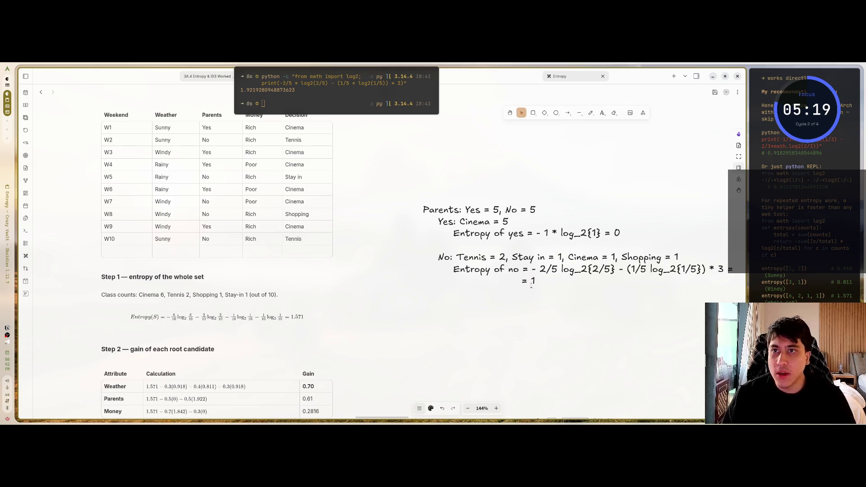
pyautogui.write('.9')
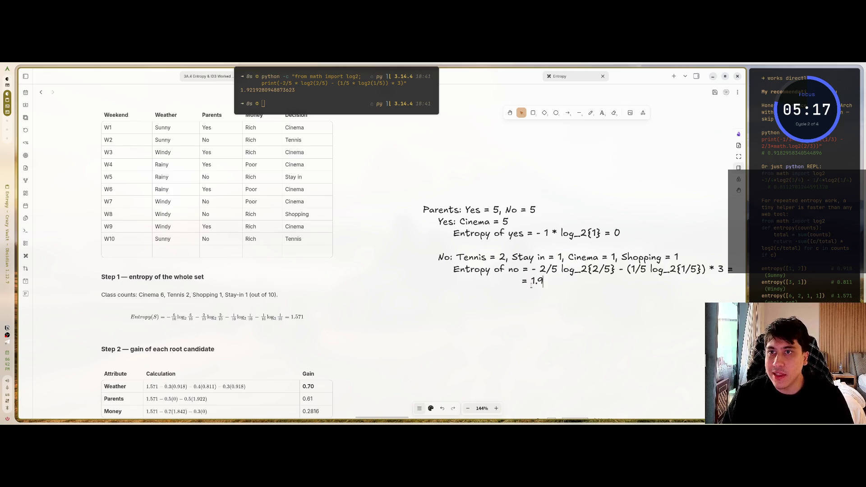
pyautogui.write('22')
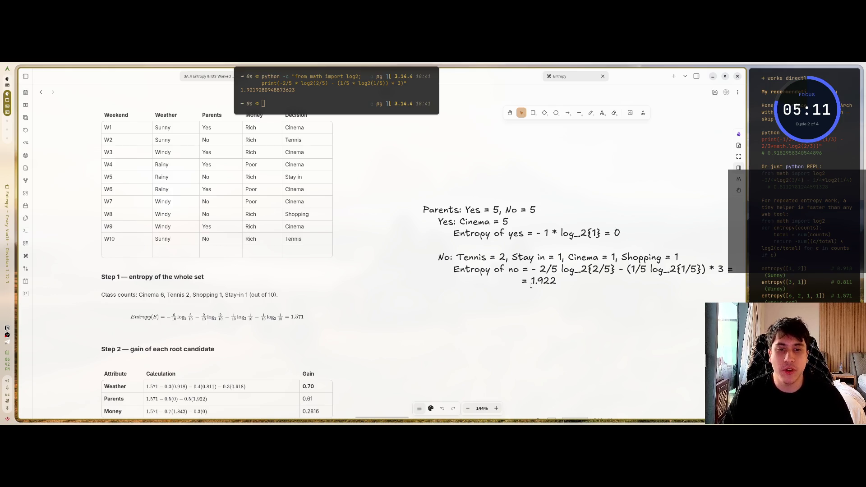
pyautogui.press('Return')
pyautogui.press('Return')
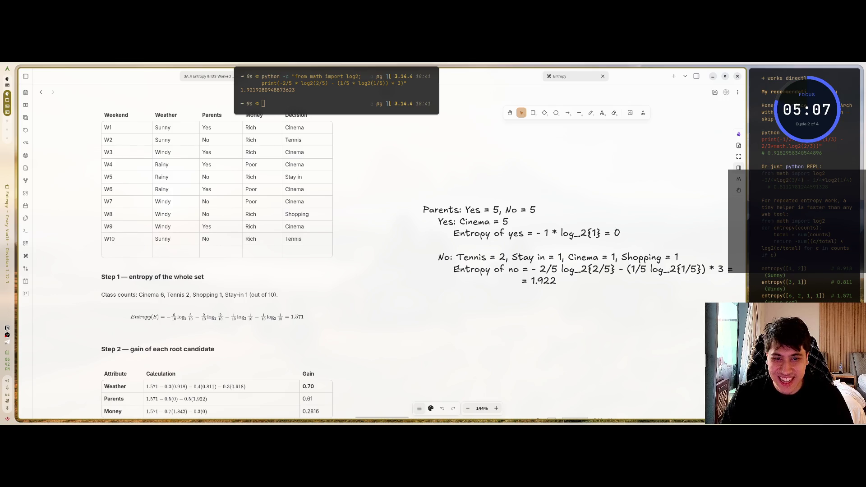
# - Type the Parents gain line 'Gain = 1.571 - (0.5 * 1.922) =', correcting the mistyped term
pyautogui.write('Gain =')
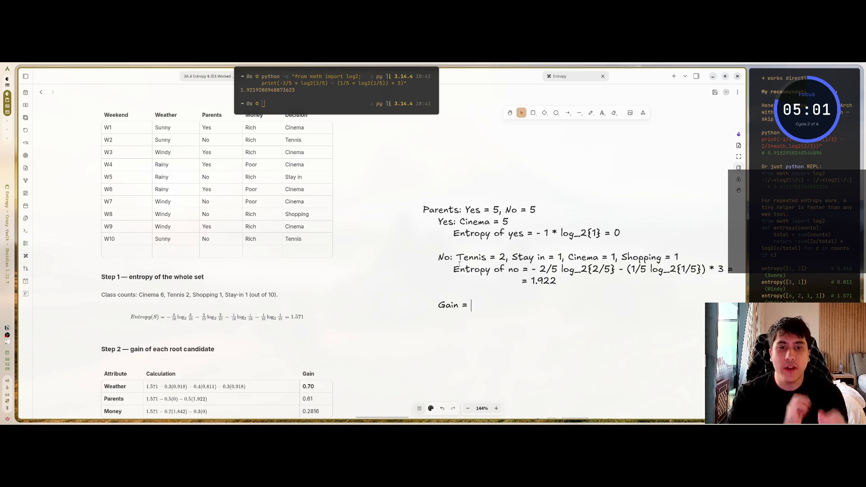
pyautogui.write('1.5')
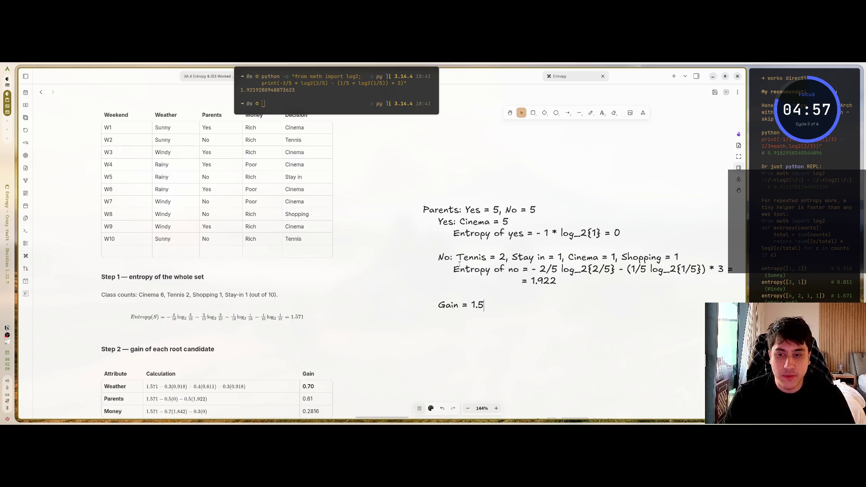
pyautogui.write('71 -')
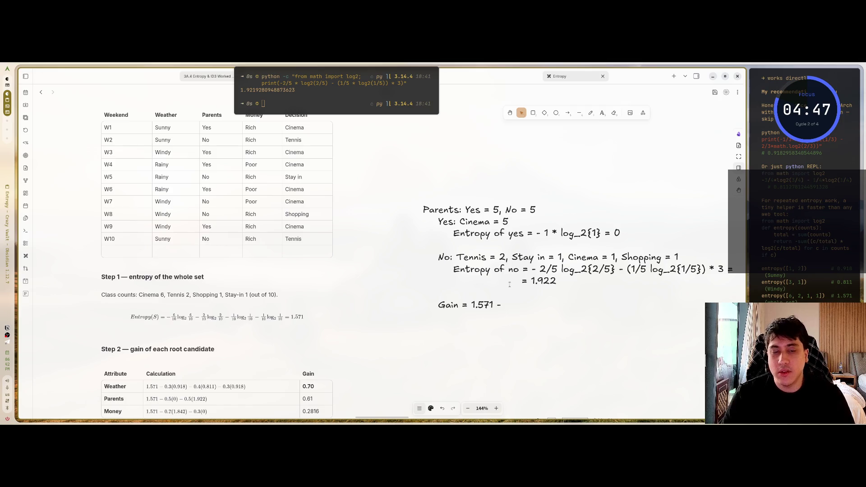
pyautogui.write(' 5')
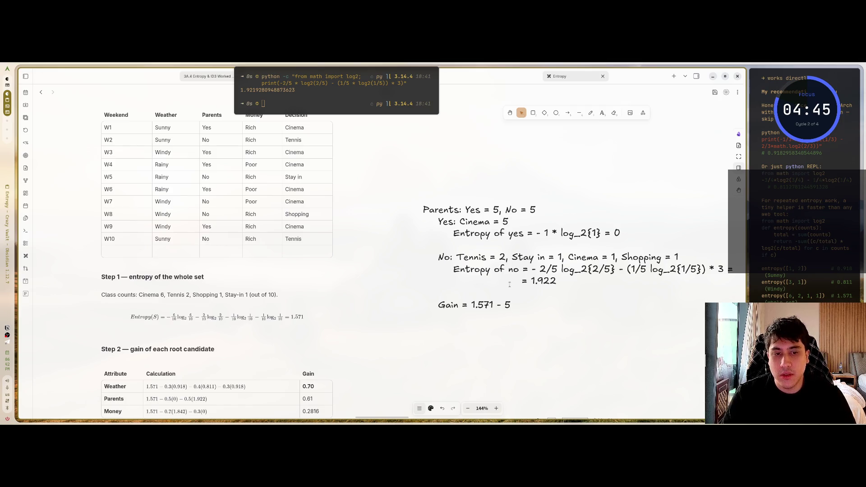
pyautogui.write('/')
pyautogui.press('BackSpace')
pyautogui.press('BackSpace')
pyautogui.write('-0.')
pyautogui.press('BackSpace')
pyautogui.press('BackSpace')
pyautogui.press('BackSpace')
pyautogui.write('-.')
pyautogui.press('BackSpace')
pyautogui.press('BackSpace')
pyautogui.write('-')
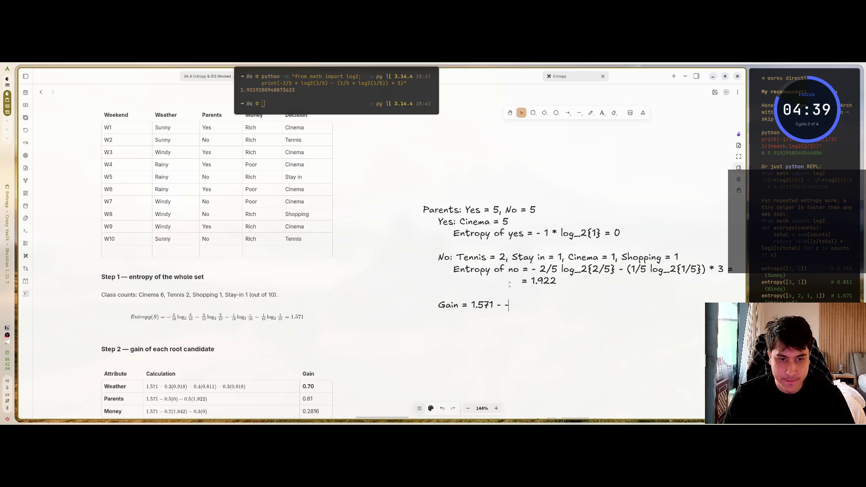
pyautogui.press('BackSpace')
pyautogui.write('0.5 ')
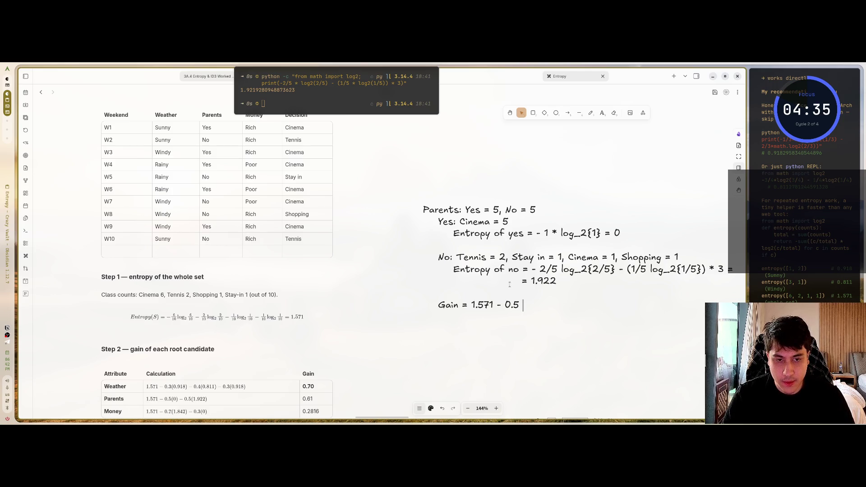
pyautogui.press('BackSpace')
pyautogui.press('BackSpace')
pyautogui.press('BackSpace')
pyautogui.press('BackSpace')
pyautogui.write('(0')
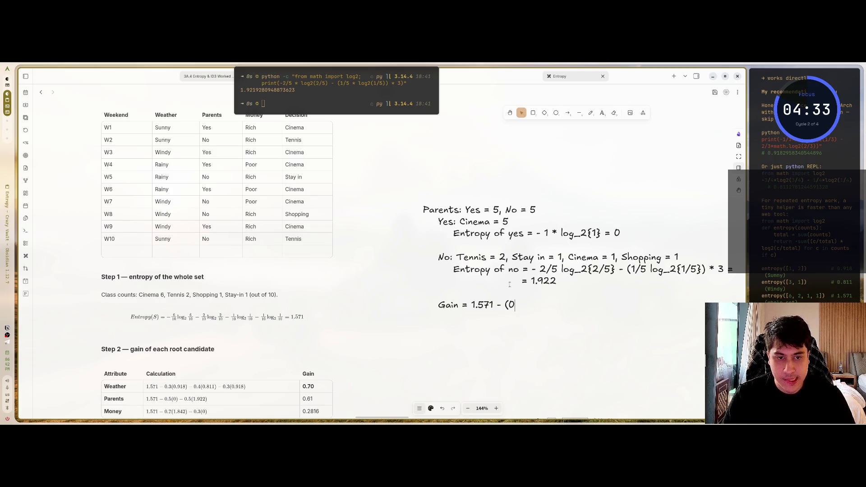
pyautogui.write('.5')
pyautogui.press('BackSpace')
pyautogui.press('BackSpace')
pyautogui.press('BackSpace')
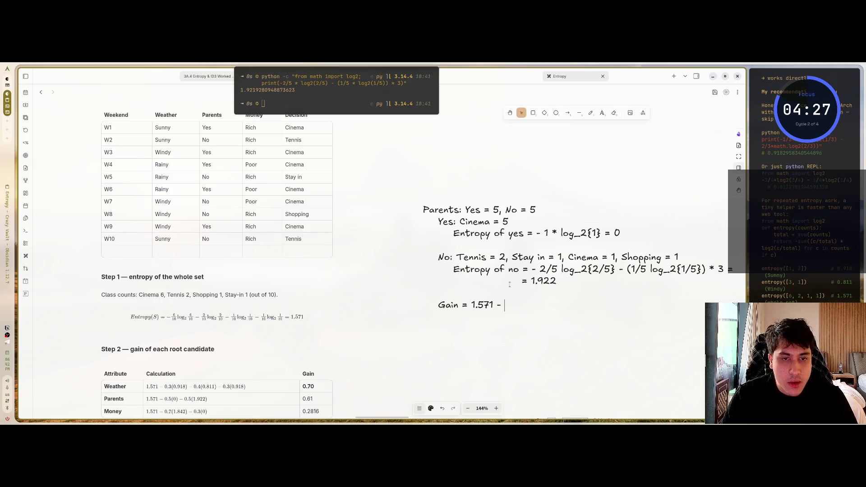
pyautogui.write('0.5')
pyautogui.press('BackSpace')
pyautogui.press('BackSpace')
pyautogui.press('BackSpace')
pyautogui.write('(')
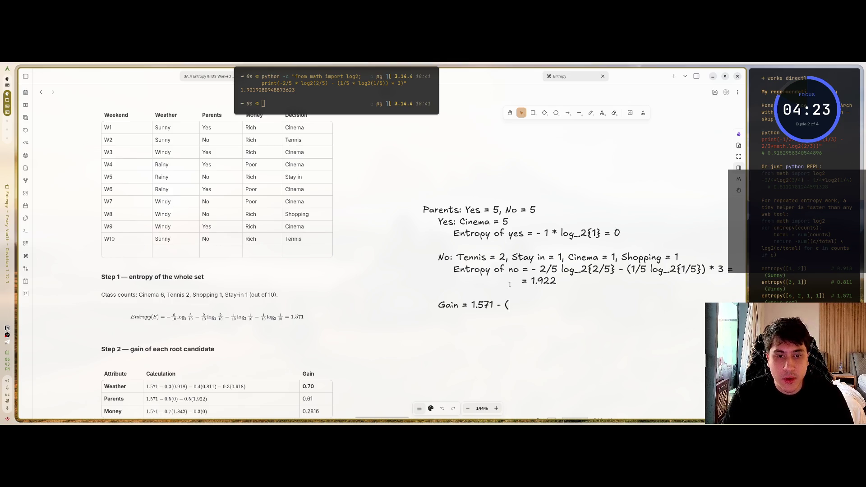
pyautogui.write('0.5 * ')
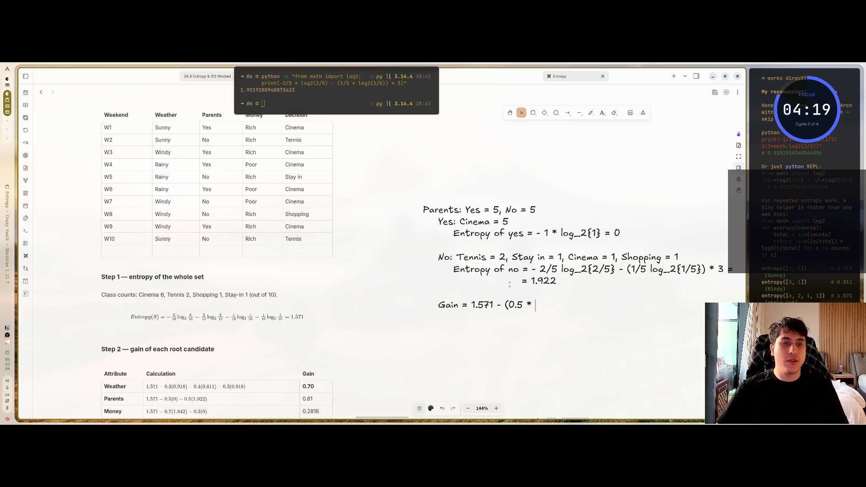
pyautogui.write('1.')
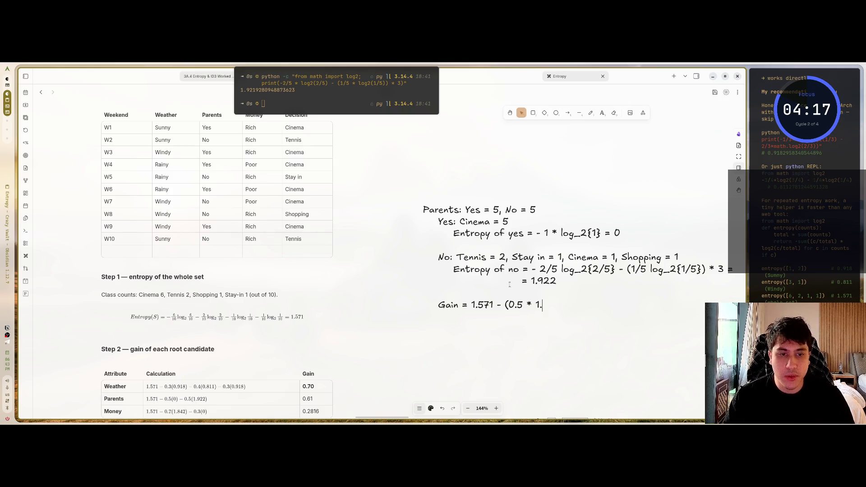
pyautogui.write('922)')
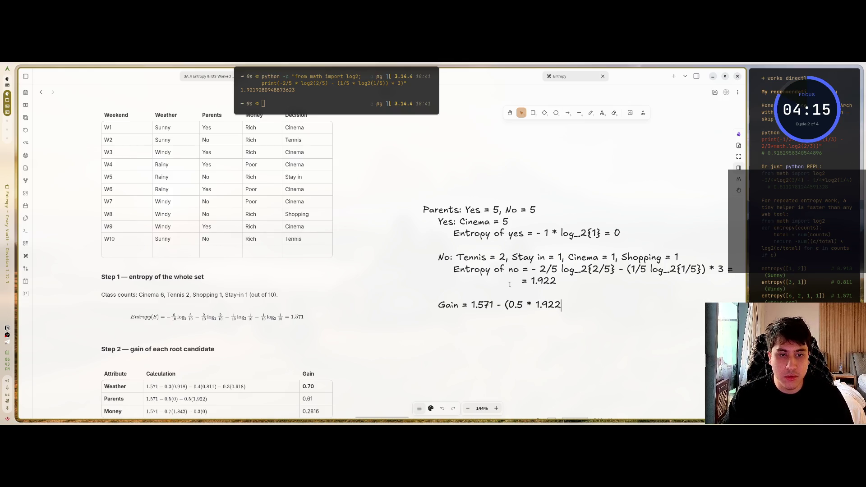
pyautogui.write(' =')
pyautogui.click(272, 104)
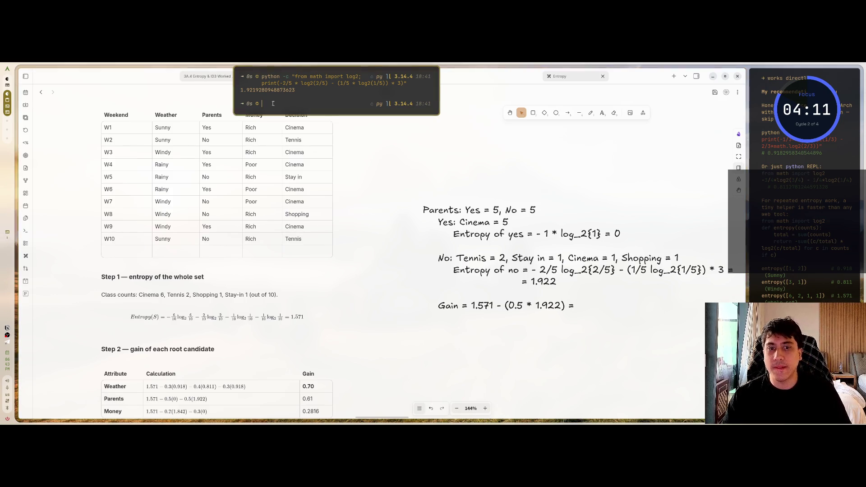
# - Clear the terminal and run the python command printing 1.571 - (0.5 * 1.922)
pyautogui.write('clear')
pyautogui.press('Return')
pyautogui.press('Up')
pyautogui.press('Up')
pyautogui.press('BackSpace')
pyautogui.press('BackSpace')
pyautogui.press('BackSpace')
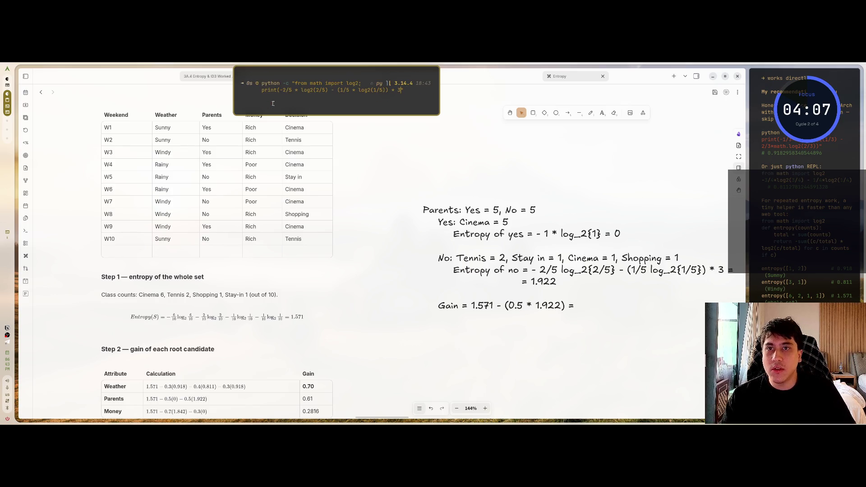
pyautogui.press('BackSpace')
pyautogui.press('BackSpace')
pyautogui.press('BackSpace')
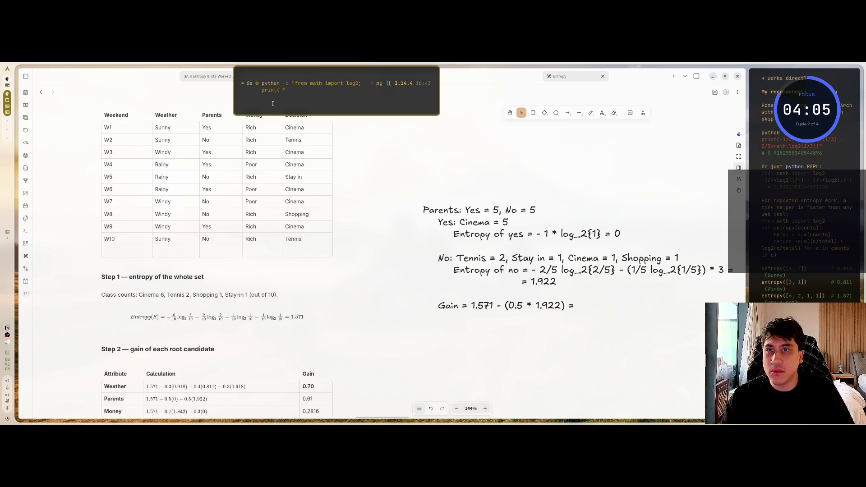
pyautogui.write(')')
pyautogui.write('1.5')
pyautogui.write('71')
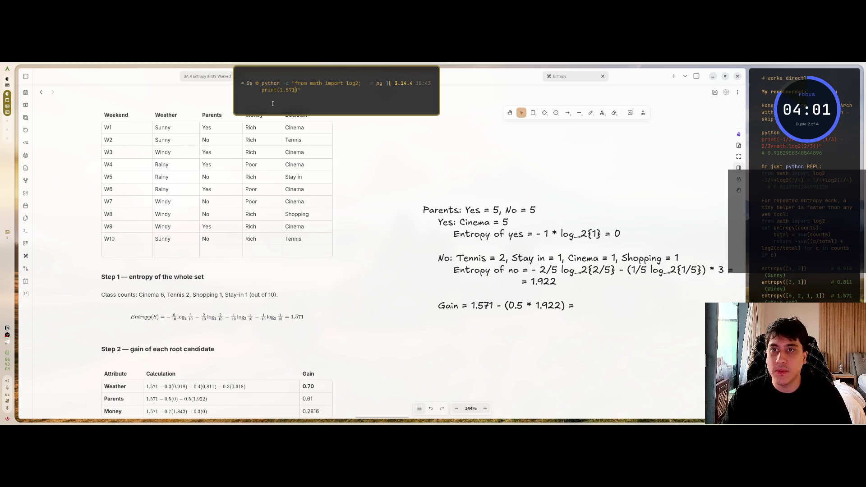
pyautogui.write(' - (')
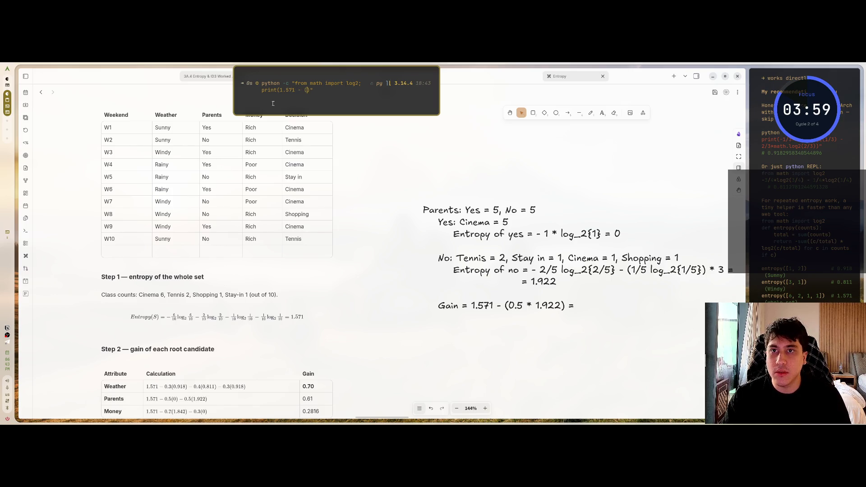
pyautogui.press('Left')
pyautogui.write('0.5')
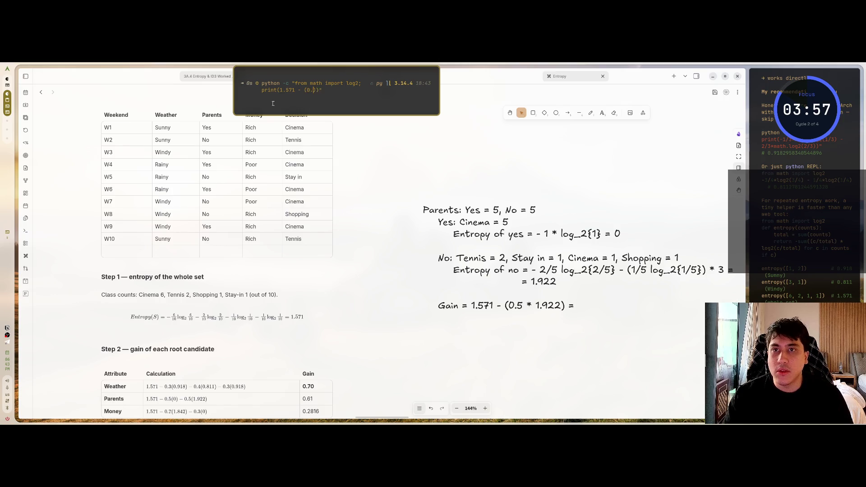
pyautogui.write(' * 1.9')
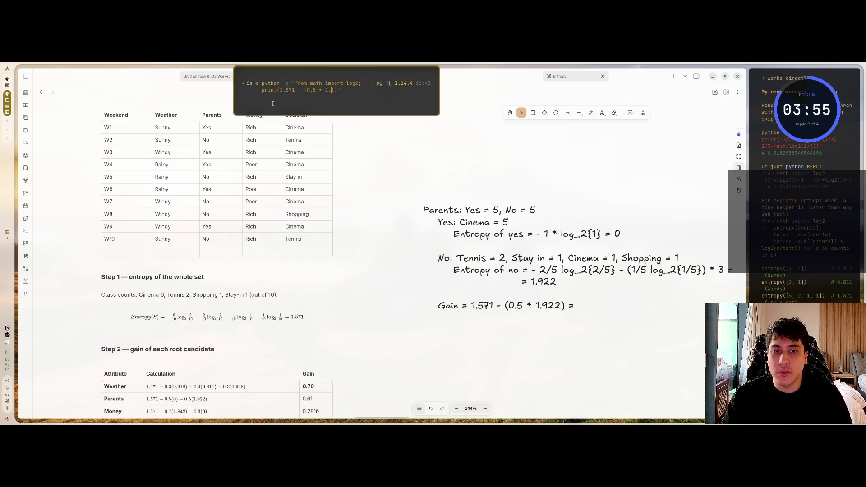
pyautogui.write('22')
pyautogui.press('Return')
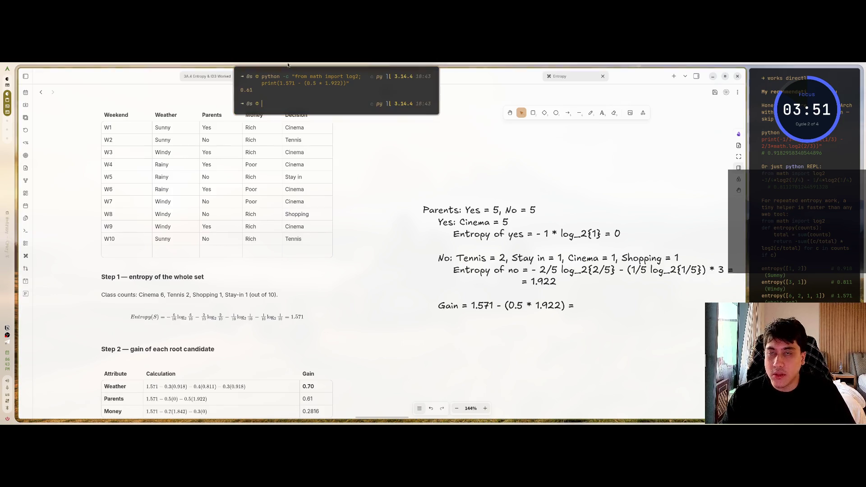
# - Write 0.61 as the result at the end of the note's Gain line
pyautogui.doubleClick(577, 306)
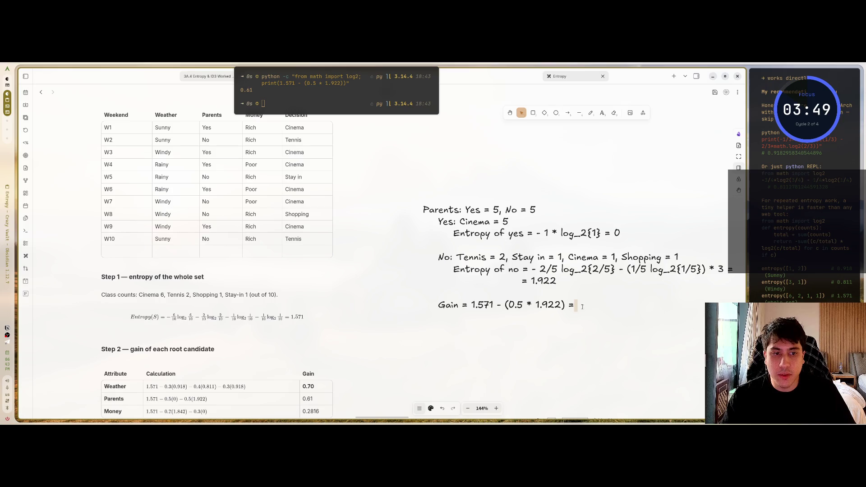
pyautogui.write('0')
pyautogui.write('.61')
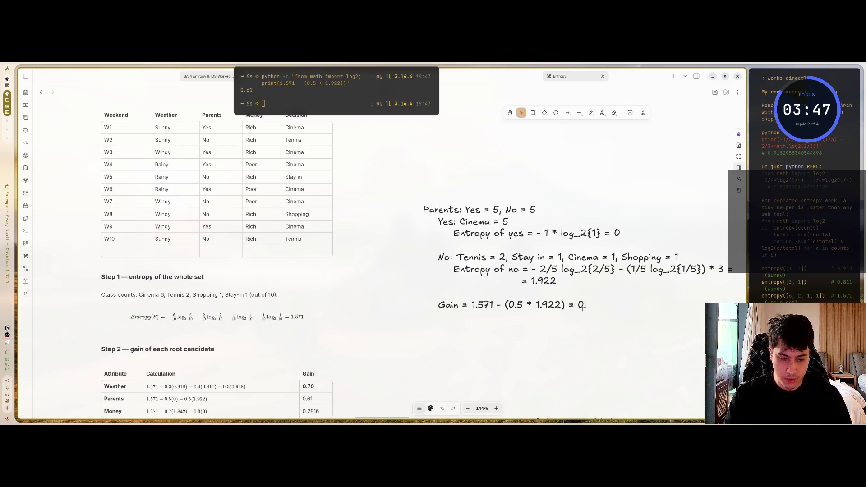
pyautogui.keyDown('ctrl'); pyautogui.scroll(-5, 523, 232); pyautogui.keyUp('ctrl')
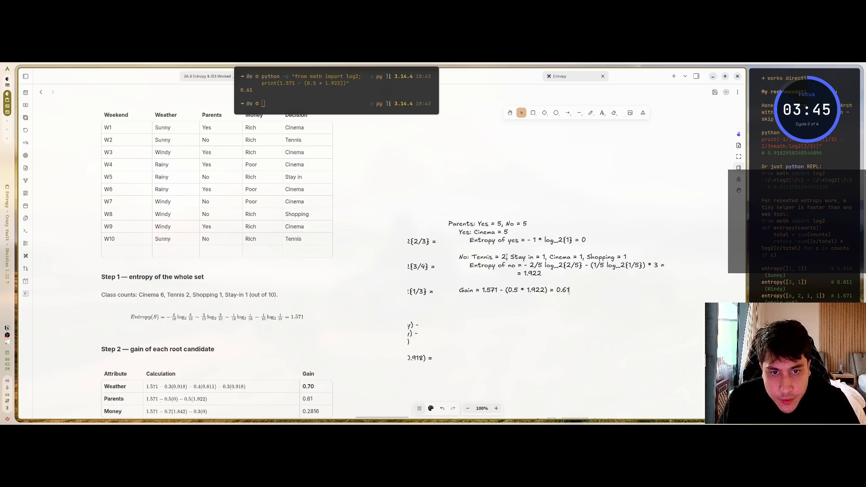
pyautogui.moveTo(452, 251); pyautogui.dragTo(604, 235)
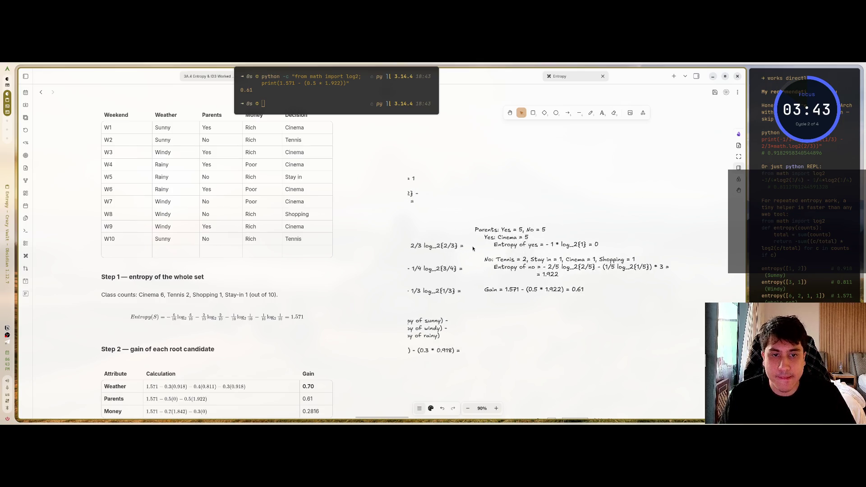
pyautogui.keyDown('ctrl'); pyautogui.scroll(3, 626, 228); pyautogui.keyUp('ctrl')
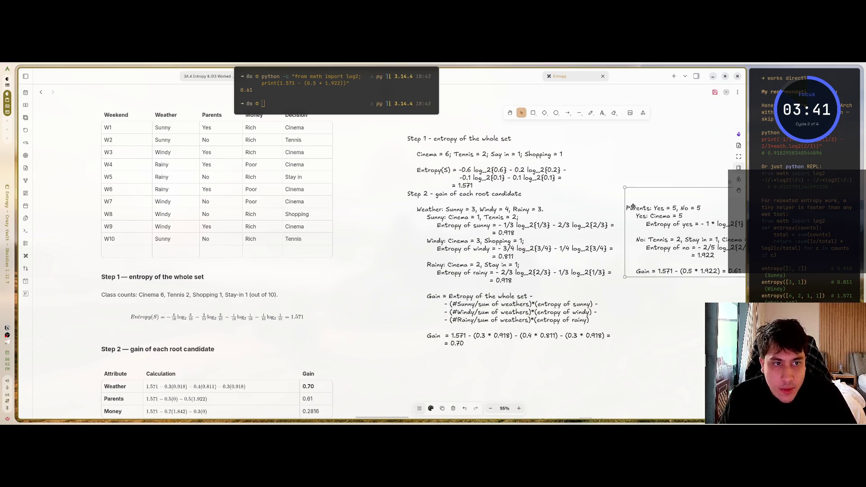
pyautogui.click(635, 211)
pyautogui.moveTo(636, 211); pyautogui.dragTo(636, 212)
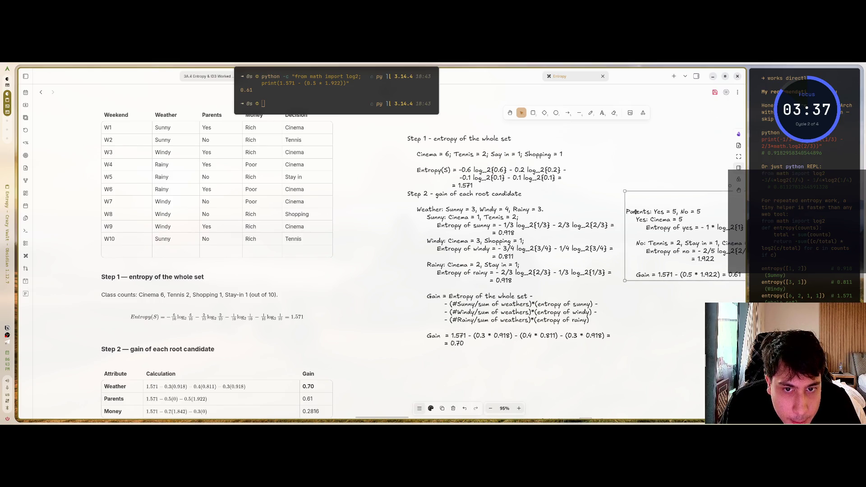
pyautogui.click(649, 338)
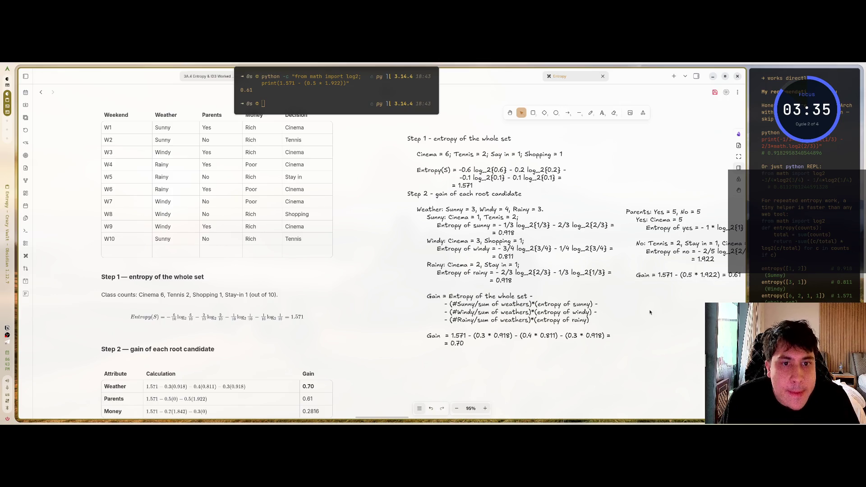
pyautogui.scroll(-2, 650, 312)
pyautogui.scroll(-2, 649, 312)
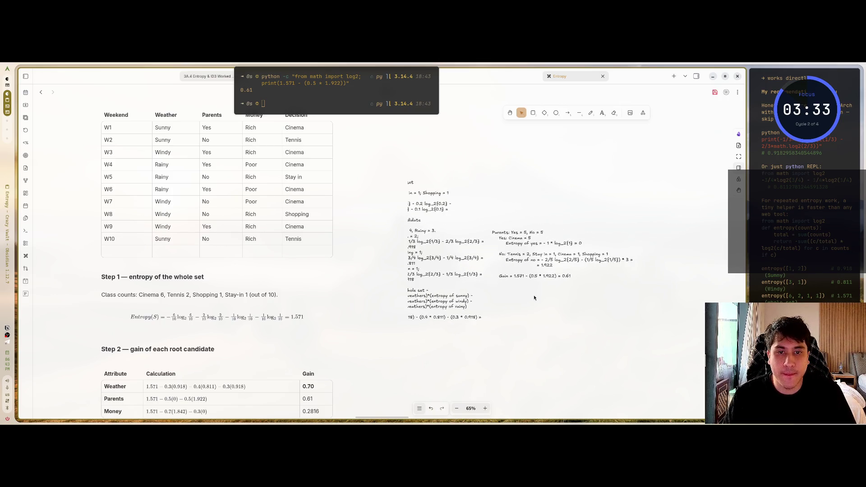
pyautogui.moveTo(578, 299)
pyautogui.mouseDown()
pyautogui.moveTo(634, 293)
pyautogui.moveTo(500, 299)
pyautogui.mouseUp()
pyautogui.scroll(2, 497, 296)
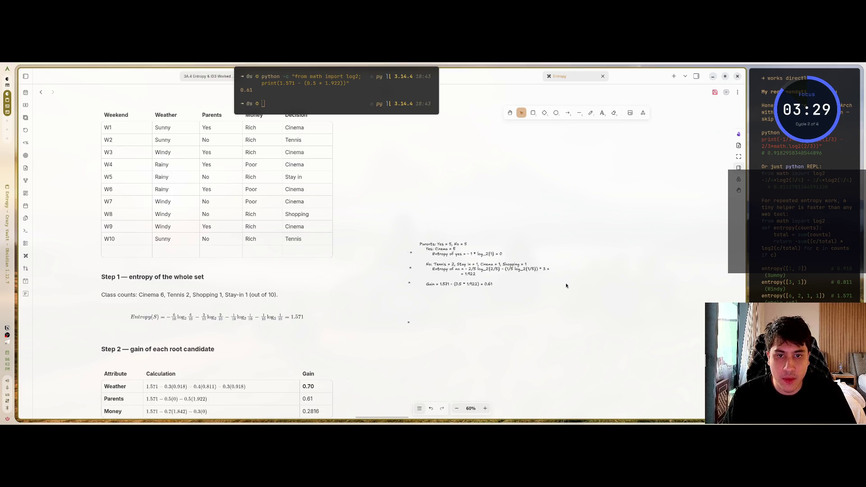
pyautogui.scroll(1, 587, 285)
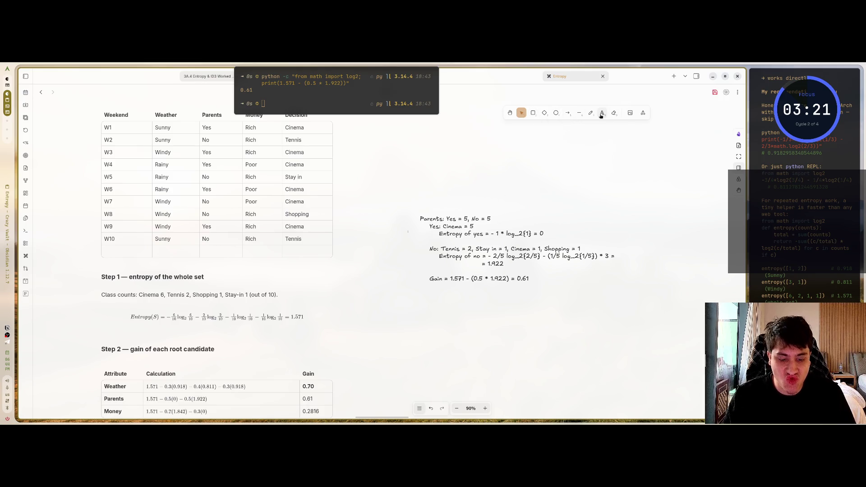
# - Add a 'Money' text label to the right of the Parents working
pyautogui.press('t')
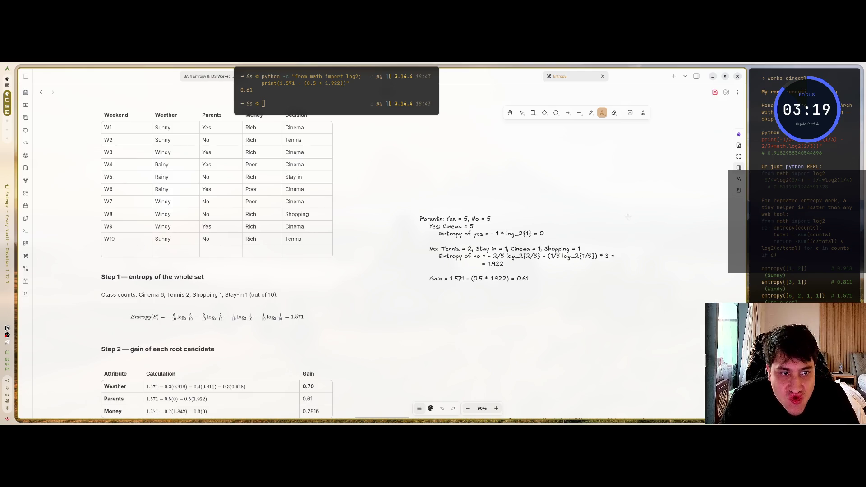
pyautogui.click(629, 214)
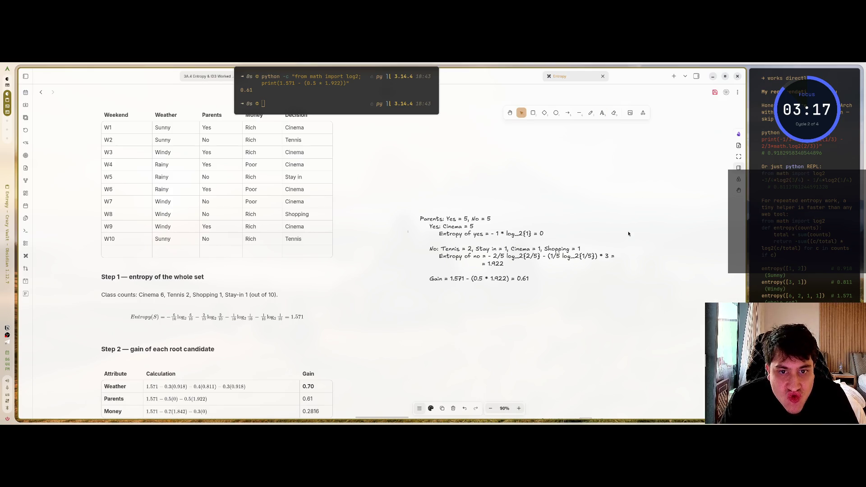
pyautogui.write('Money')
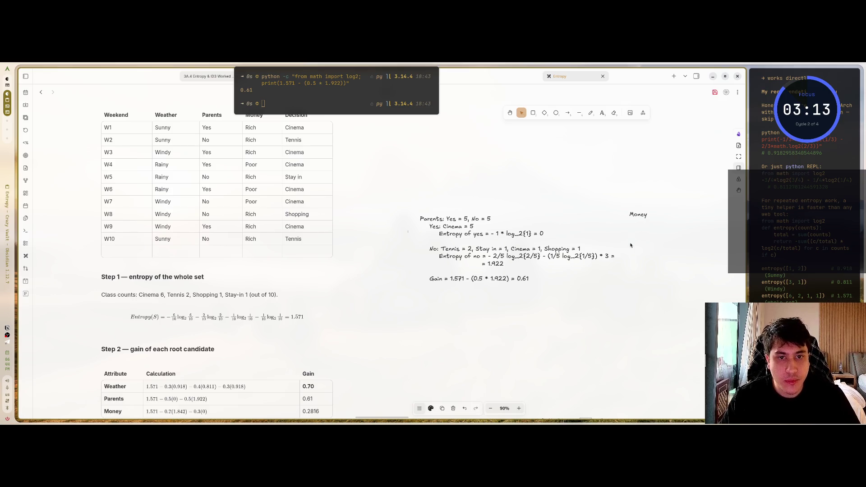
pyautogui.write("'")
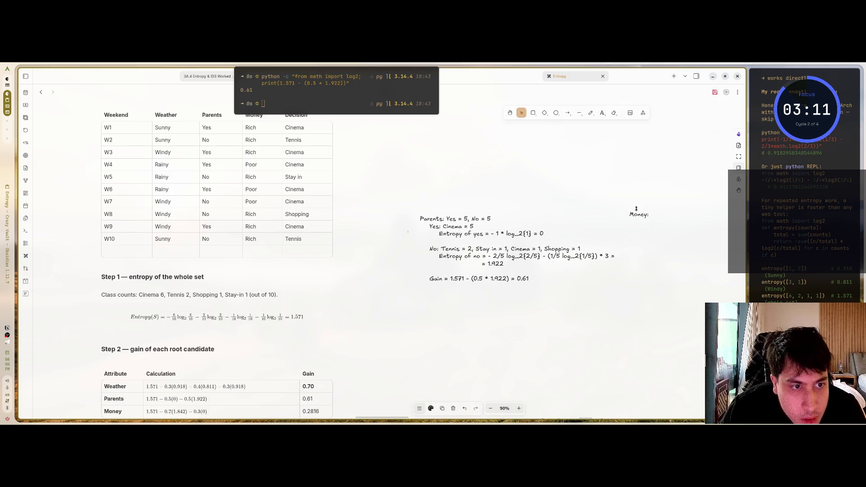
# - Nudge the Money label slightly down and turn on the canvas grid from the Preferences menu
pyautogui.click(637, 214)
pyautogui.moveTo(637, 215); pyautogui.dragTo(637, 218)
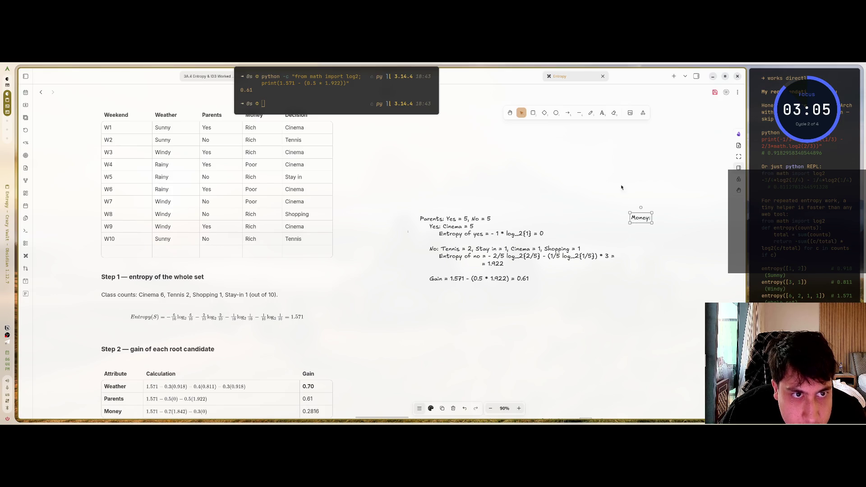
pyautogui.click(420, 409)
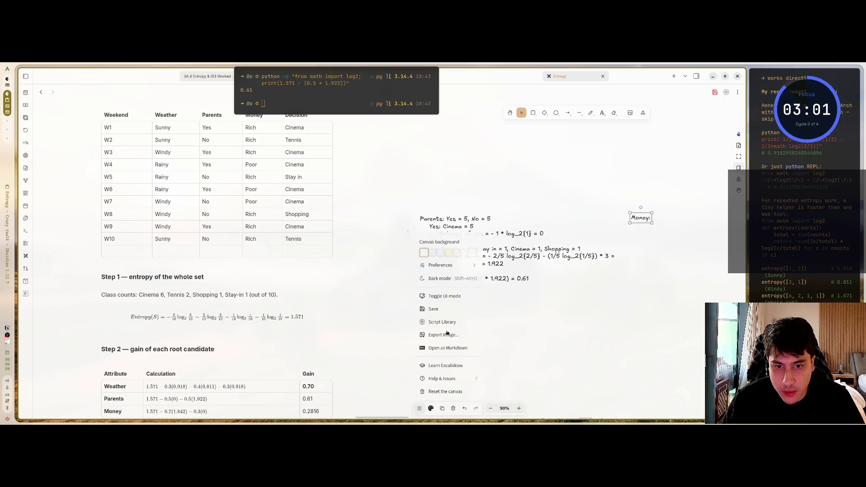
pyautogui.moveTo(465, 269)
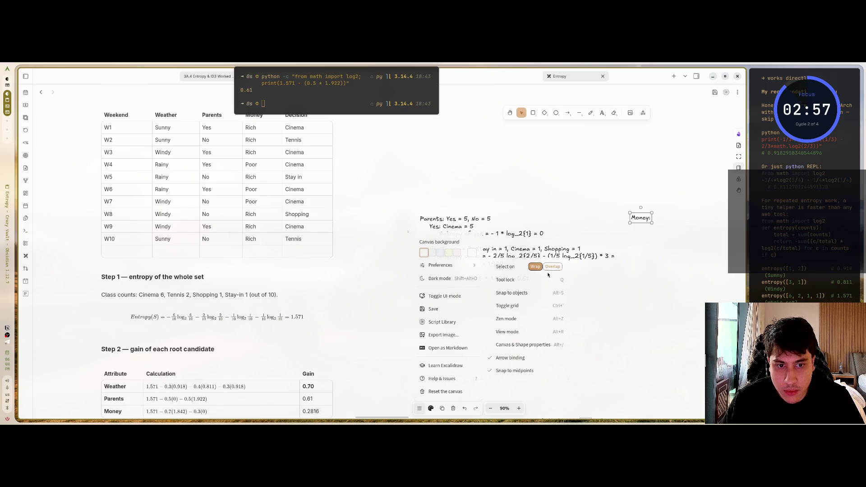
pyautogui.click(586, 308)
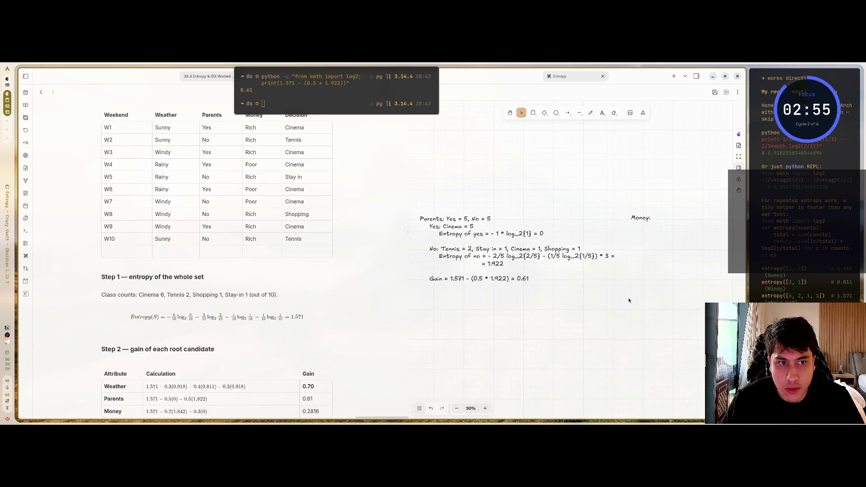
# - Shift the Parents block right and move the Step 1/Step 2 working down on the grid
pyautogui.hscroll(-5, 586, 309)
pyautogui.hscroll(-3, 597, 310)
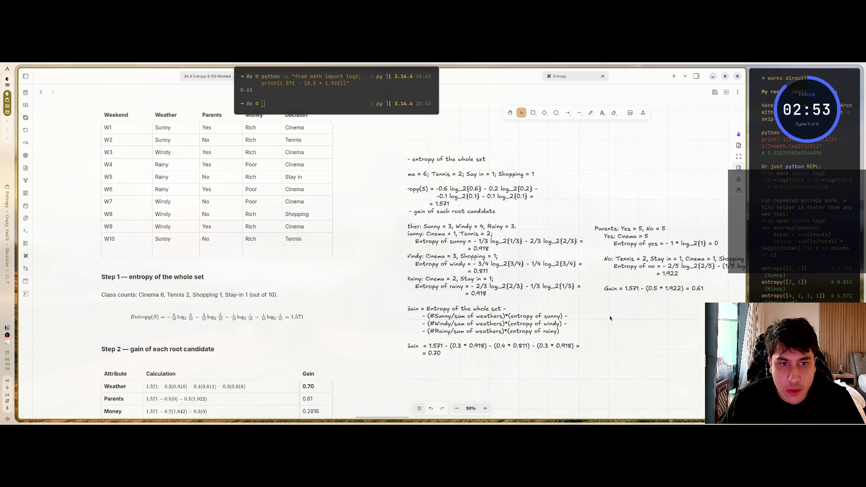
pyautogui.moveTo(647, 221)
pyautogui.mouseDown()
pyautogui.moveTo(661, 231)
pyautogui.moveTo(665, 224)
pyautogui.mouseUp()
pyautogui.click(482, 235)
pyautogui.moveTo(464, 183); pyautogui.dragTo(476, 190)
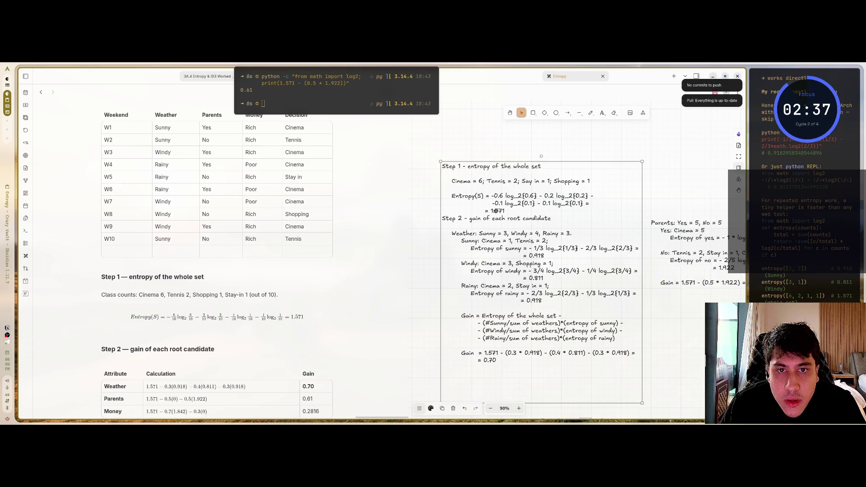
# - Move the Parents block down into alignment, then nudge the Money label down and right
pyautogui.hscroll(2, 671, 325)
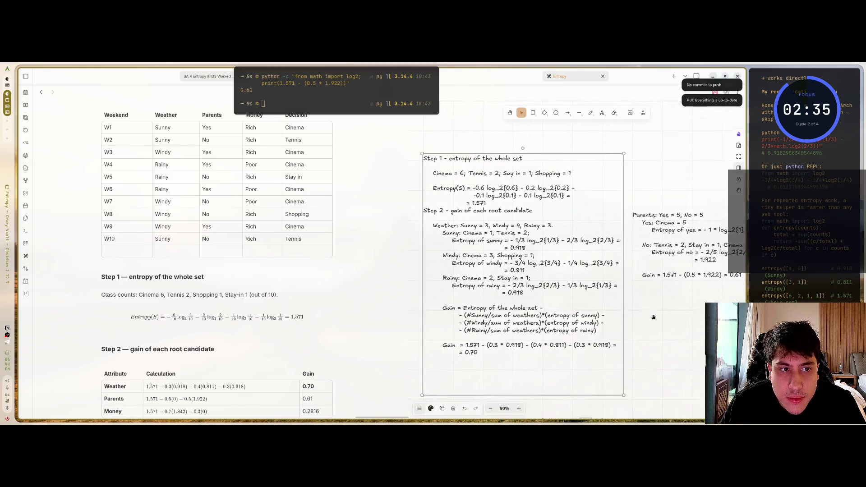
pyautogui.click(660, 244)
pyautogui.moveTo(660, 235); pyautogui.dragTo(660, 245)
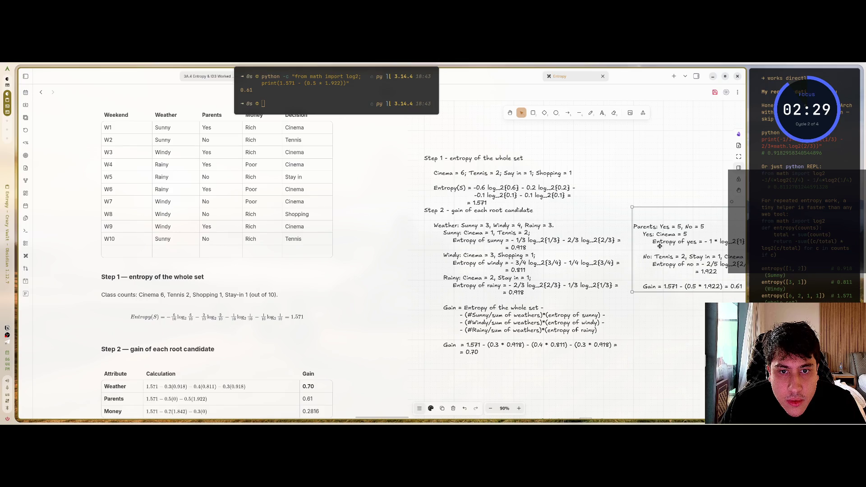
pyautogui.moveTo(660, 246); pyautogui.dragTo(672, 246)
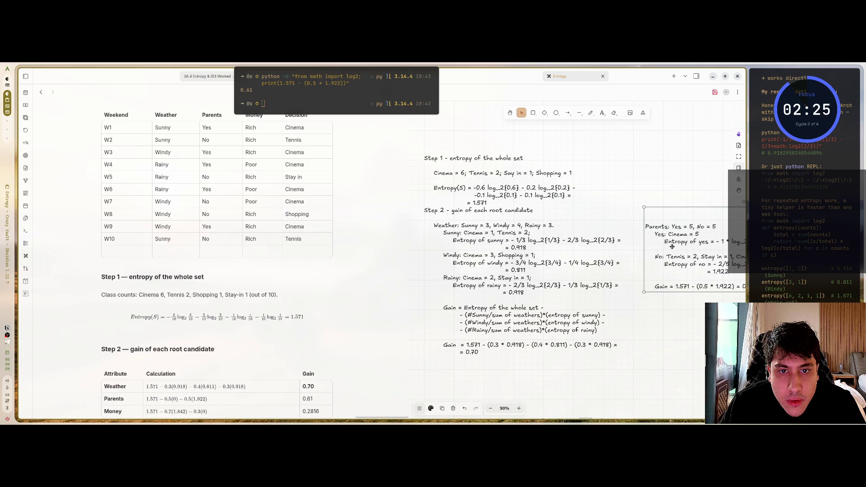
pyautogui.moveTo(672, 247); pyautogui.dragTo(657, 248)
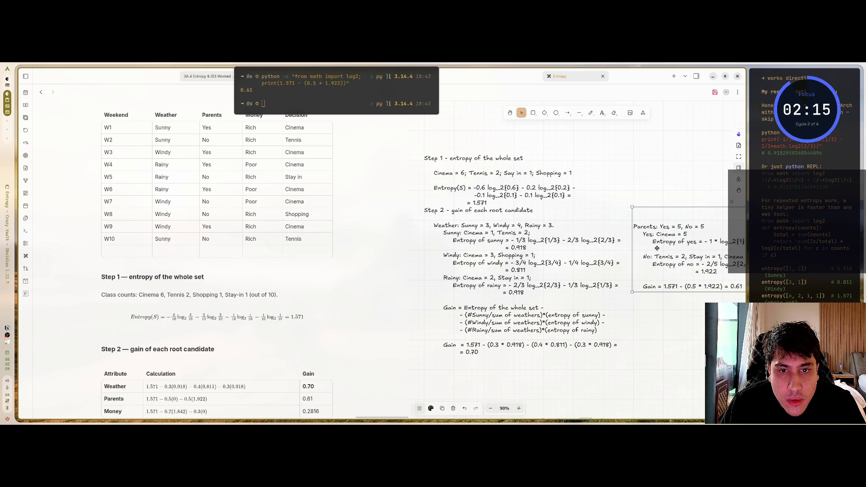
pyautogui.press('Escape')
pyautogui.hscroll(5, 581, 289)
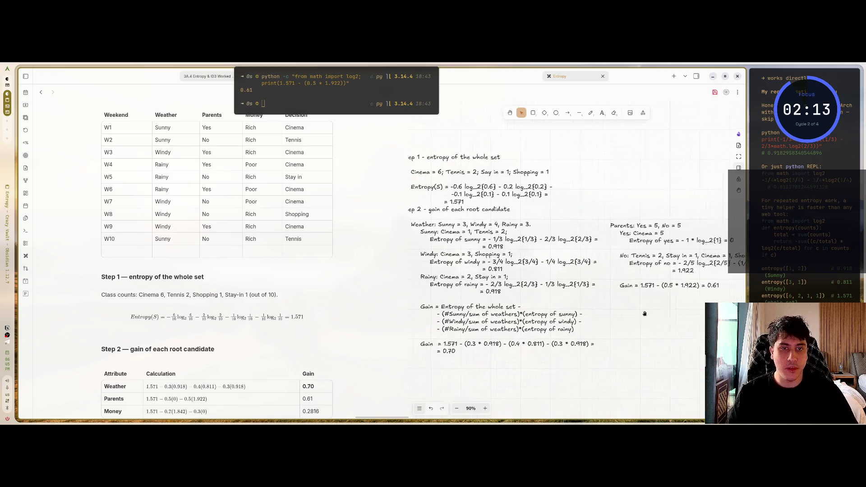
pyautogui.moveTo(639, 209); pyautogui.dragTo(643, 220)
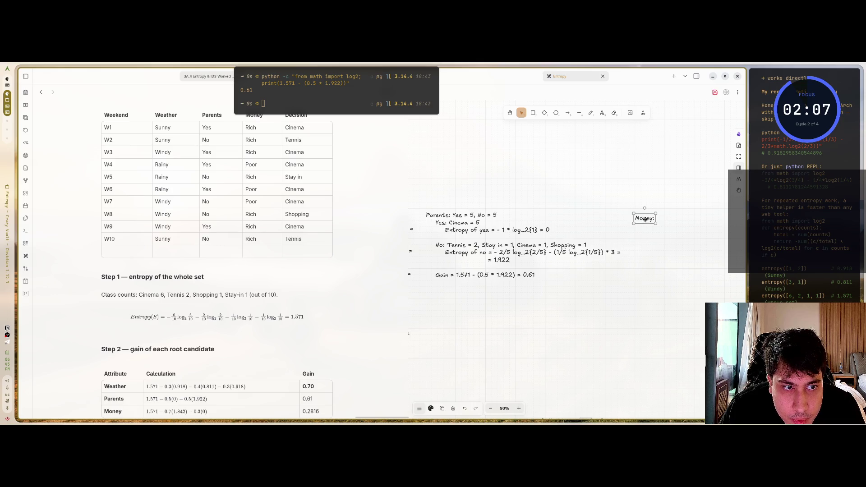
# - Fine-tune the Money label's position so it sits level with the Parents block
pyautogui.moveTo(644, 218); pyautogui.dragTo(646, 218)
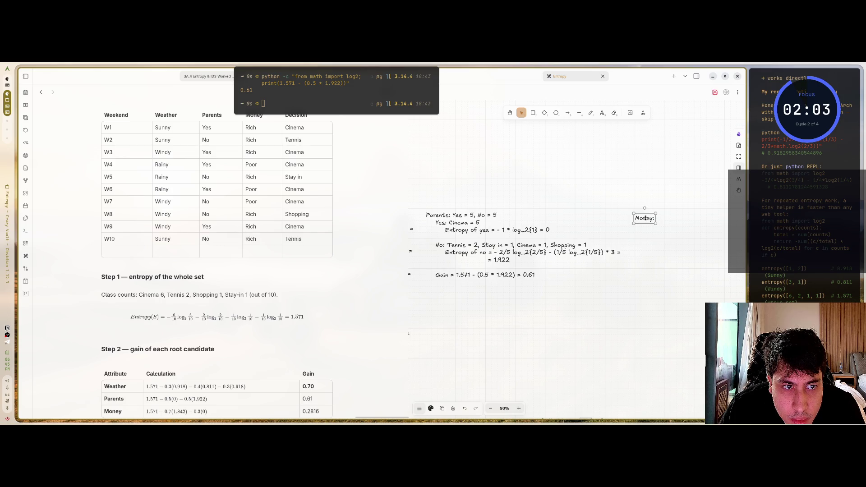
pyautogui.click(634, 202)
pyautogui.scroll(3, 655, 228)
pyautogui.moveTo(668, 238); pyautogui.dragTo(672, 239)
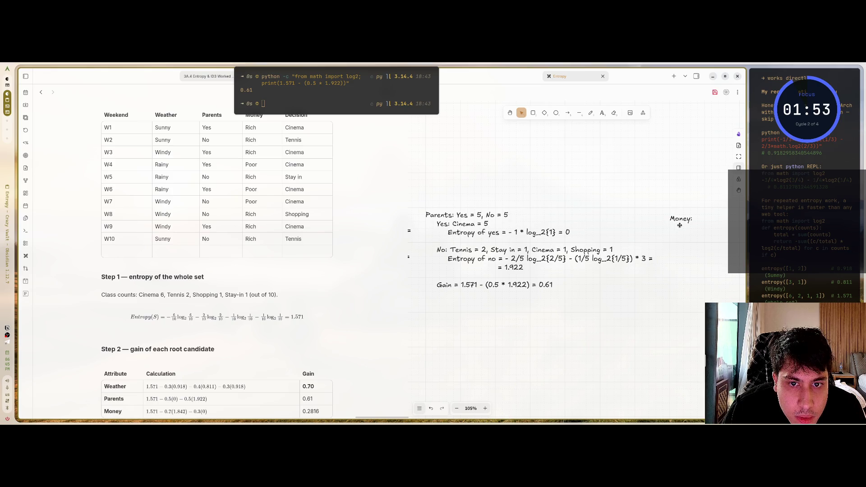
pyautogui.click(681, 222)
pyautogui.moveTo(680, 218); pyautogui.dragTo(680, 214)
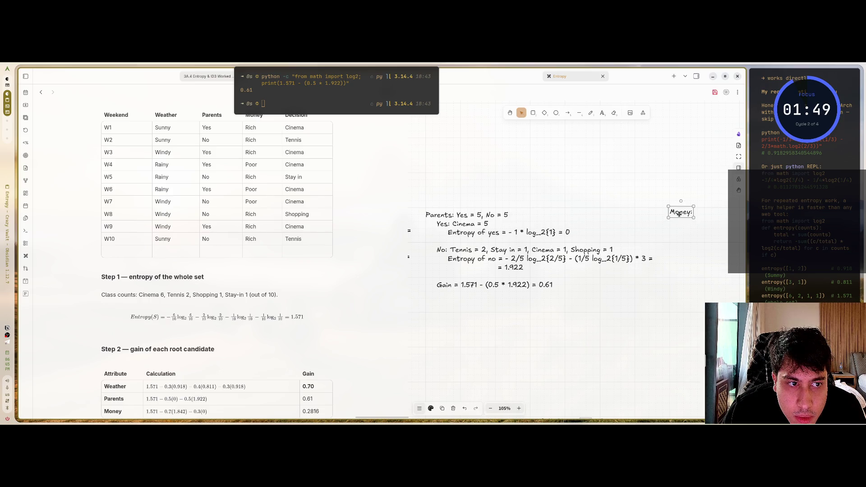
pyautogui.moveTo(679, 214); pyautogui.dragTo(679, 217)
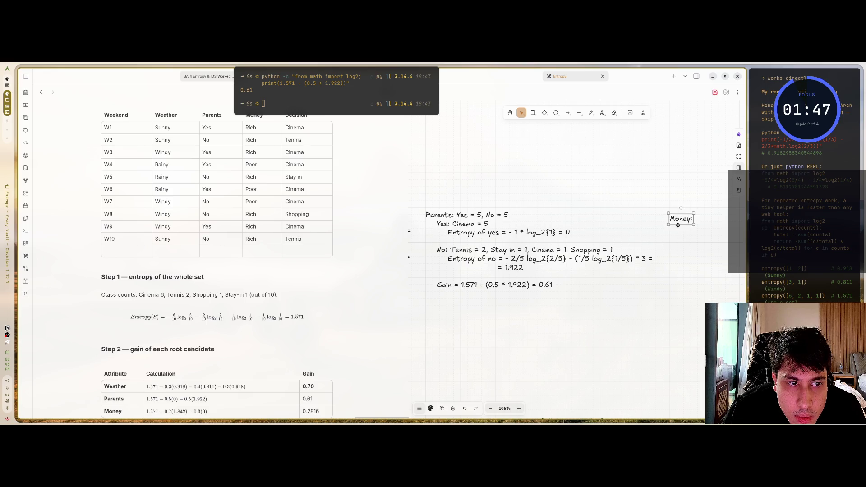
pyautogui.click(678, 226)
pyautogui.scroll(-3, 674, 254)
# - Switch the canvas grid off from the main menu's Preferences and zoom in on Money
pyautogui.moveTo(668, 269); pyautogui.dragTo(598, 219)
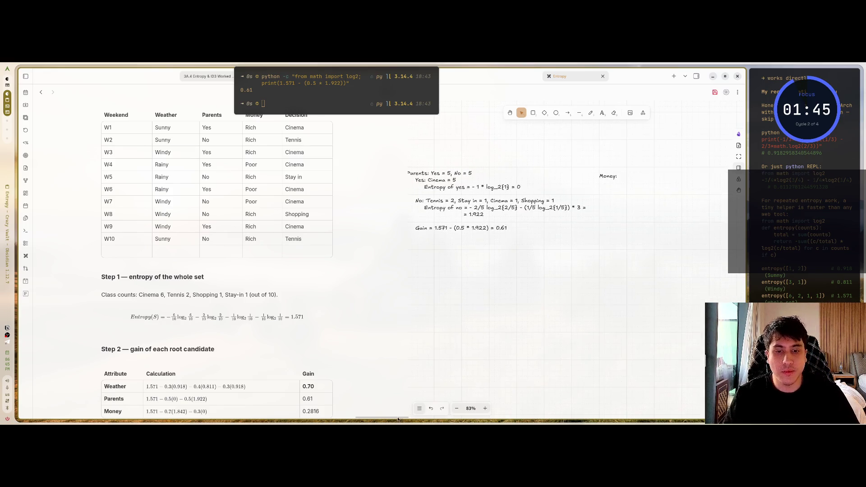
pyautogui.click(419, 408)
pyautogui.moveTo(467, 269)
pyautogui.click(513, 307)
pyautogui.scroll(3, 588, 266)
pyautogui.scroll(5, 588, 266)
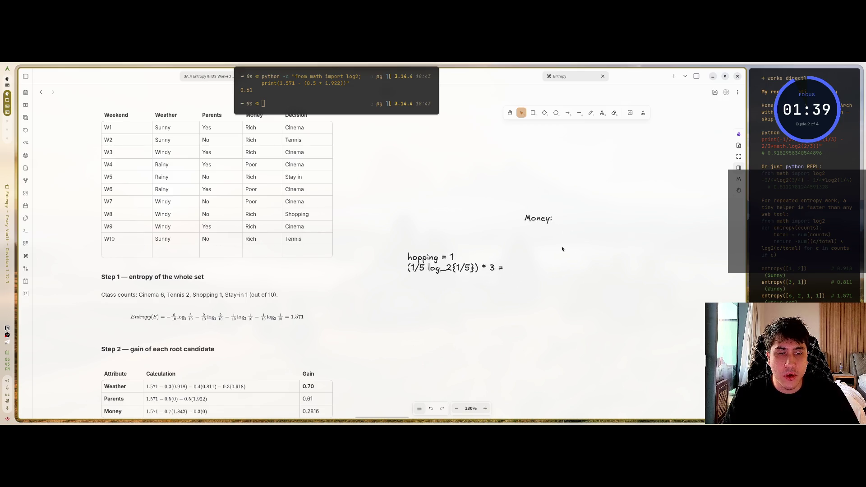
pyautogui.click(523, 221)
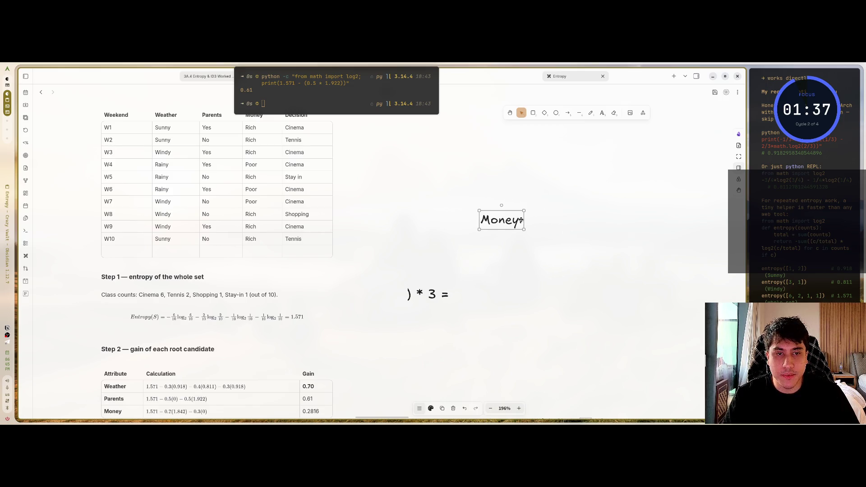
# - Append 'Rich = 7, Poor = 3' to the Money heading and begin a new line below it
pyautogui.doubleClick(524, 220)
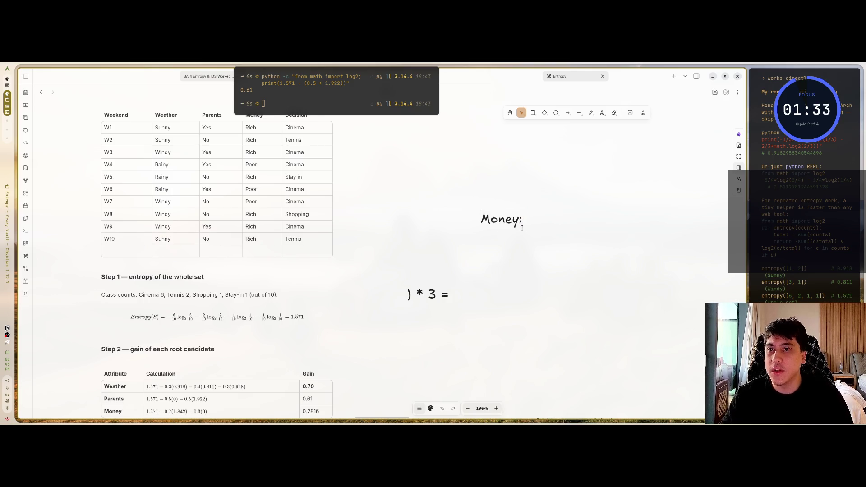
pyautogui.write(' Rich')
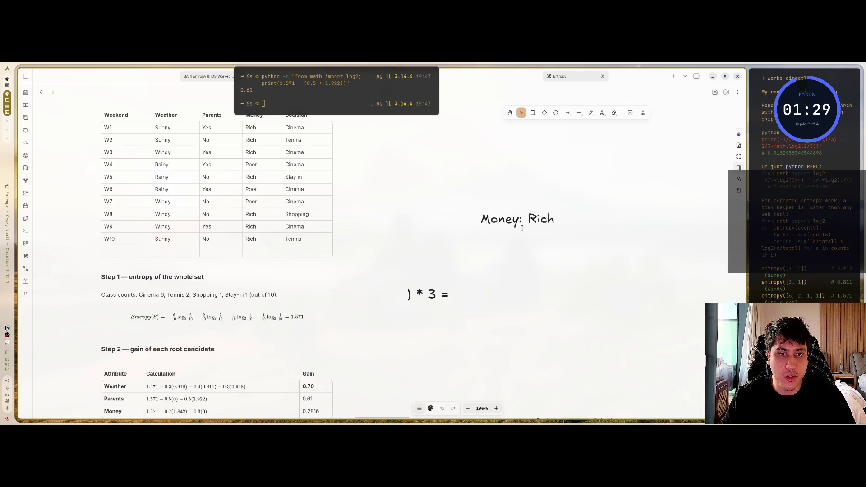
pyautogui.write(' =')
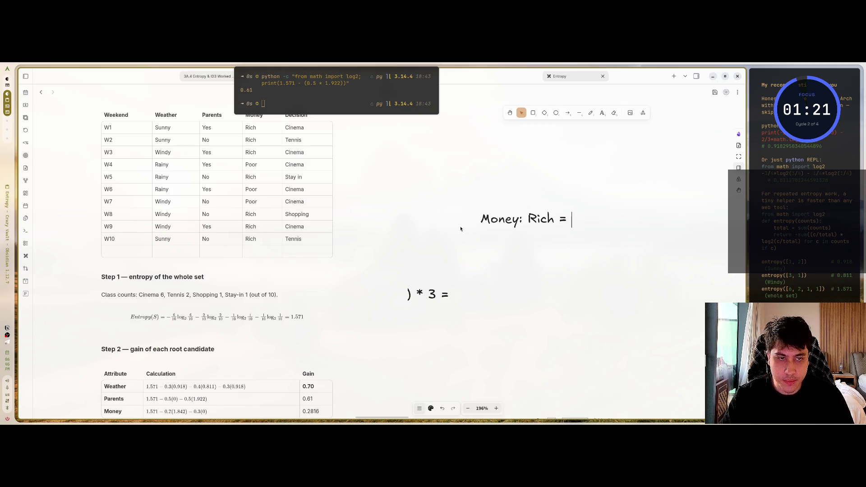
pyautogui.write('7, ')
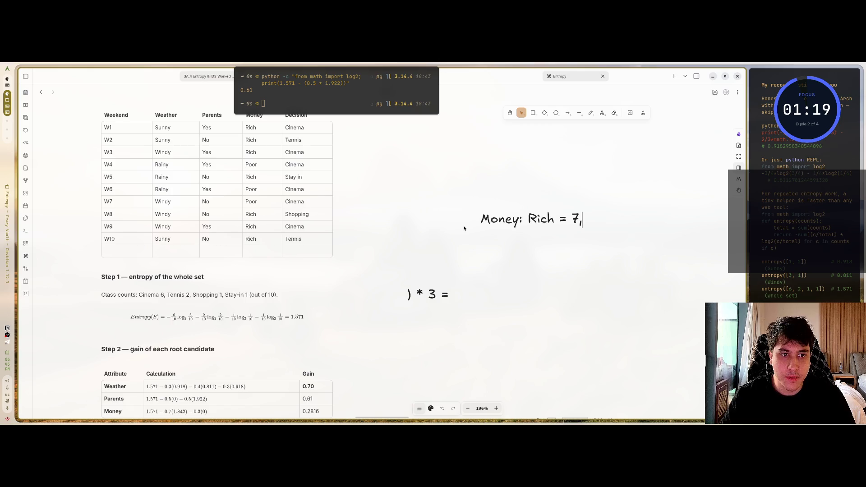
pyautogui.write('Poor =')
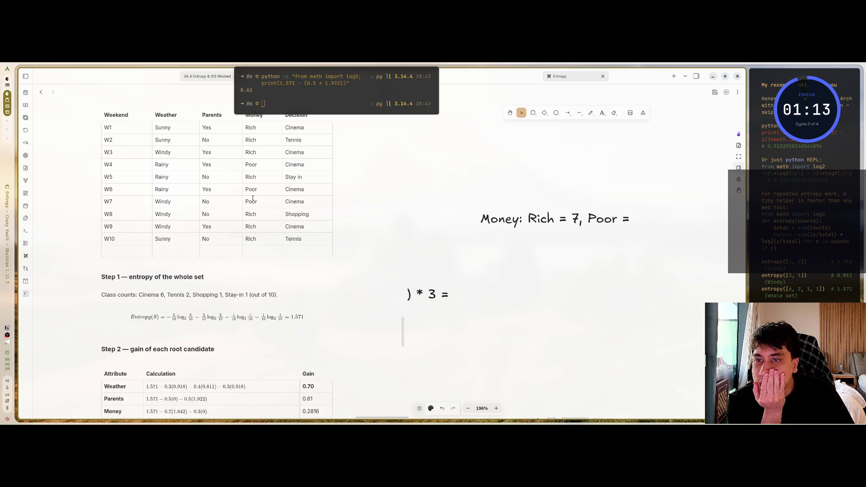
pyautogui.write(' 3')
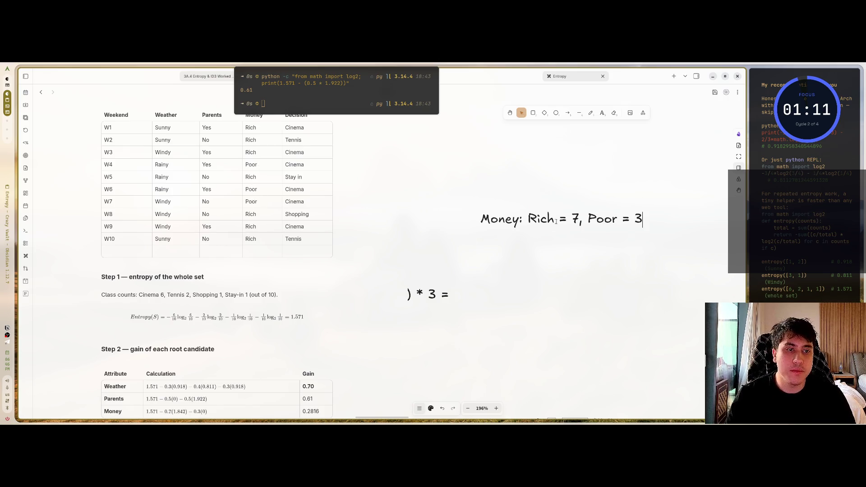
pyautogui.press('Return')
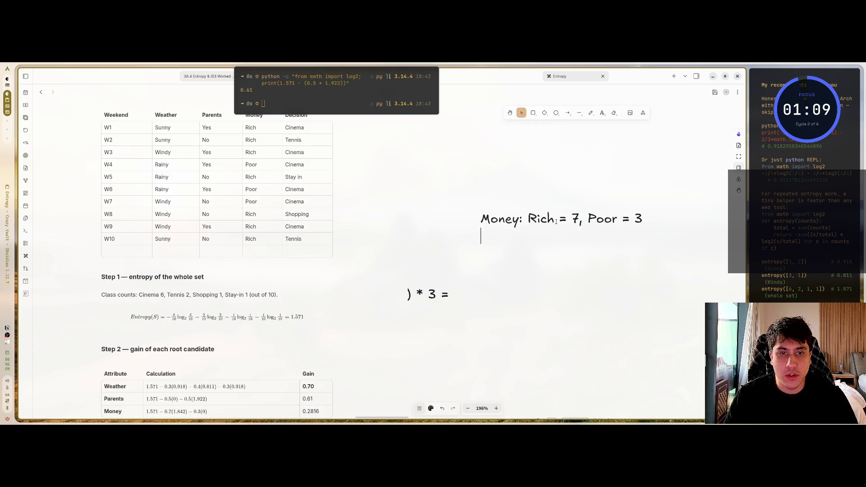
# - Start an indented Rich line reading 'Rich: Cinema = 3, Tennis ='
pyautogui.press('Tab')
pyautogui.write('Rich')
pyautogui.press('BackSpace')
pyautogui.press('BackSpace')
pyautogui.press('BackSpace')
pyautogui.write('ich: ')
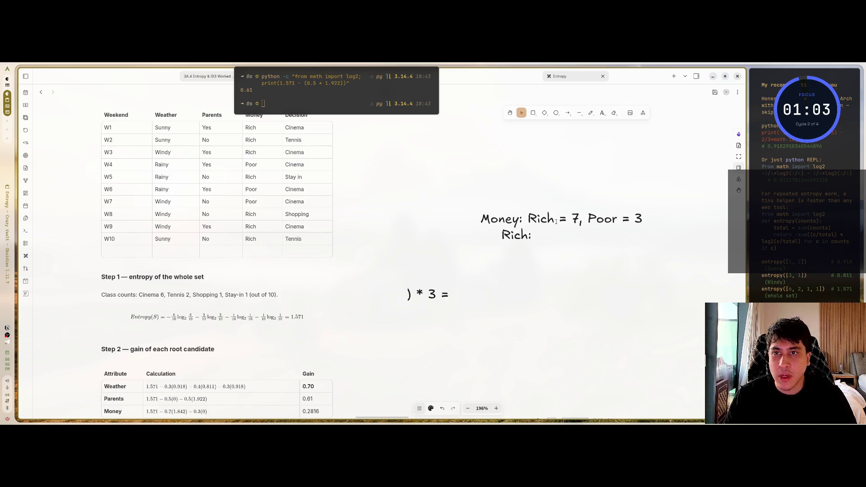
pyautogui.write('Cin')
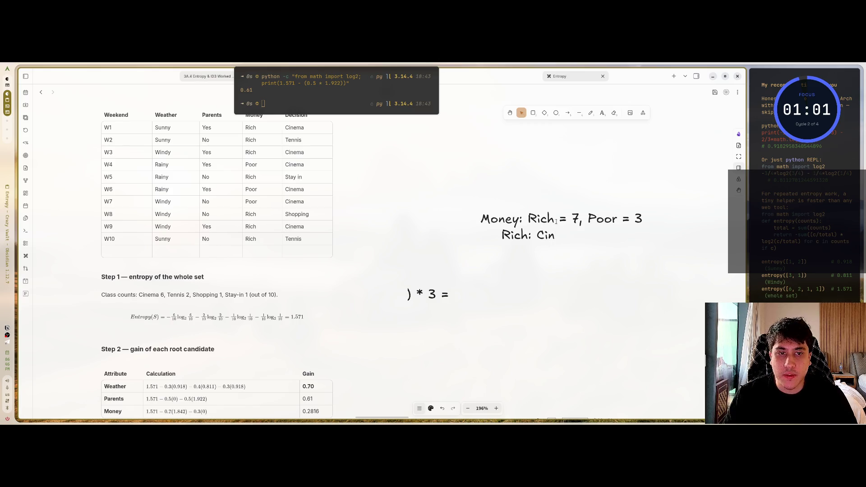
pyautogui.write('ema =')
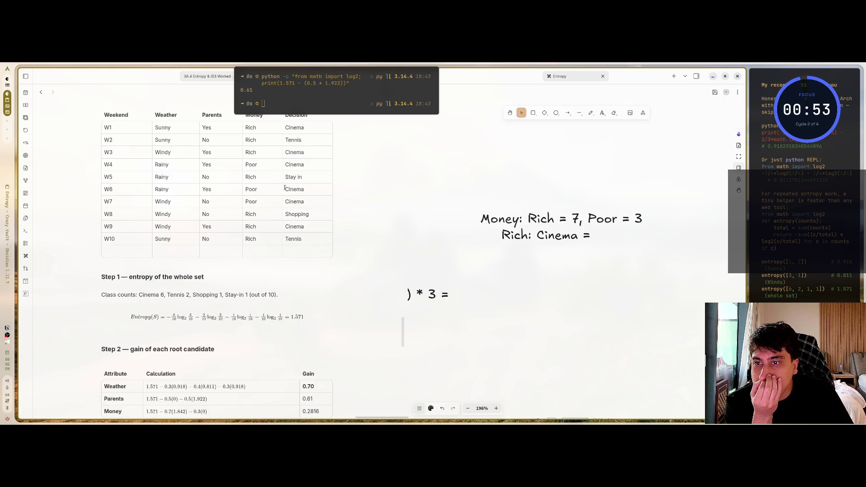
pyautogui.write(' 3,')
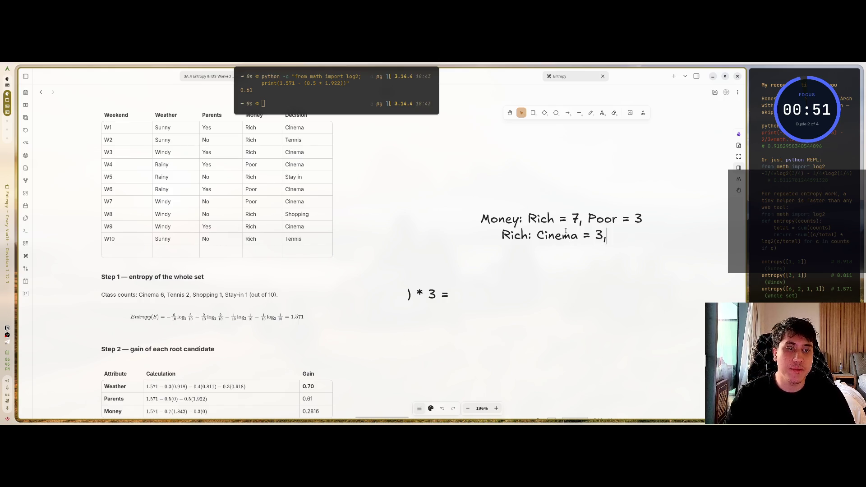
pyautogui.keyDown('ctrl'); pyautogui.scroll(-3, 601, 296); pyautogui.keyUp('ctrl')
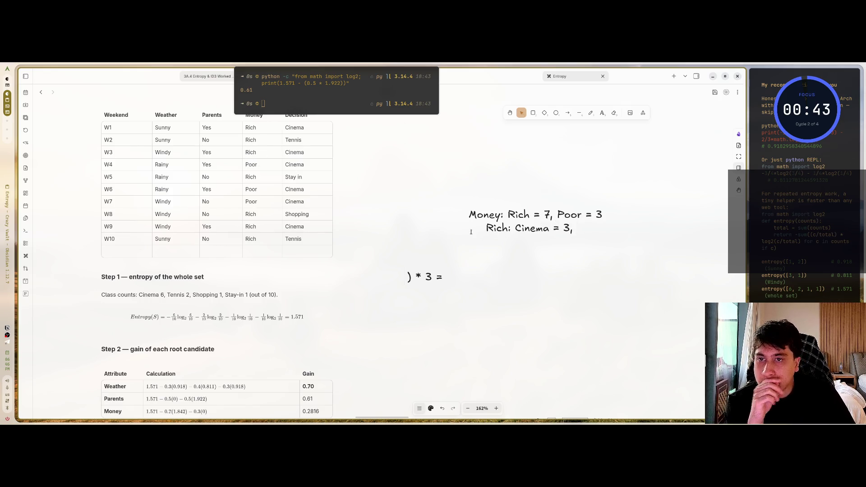
pyautogui.write(' T')
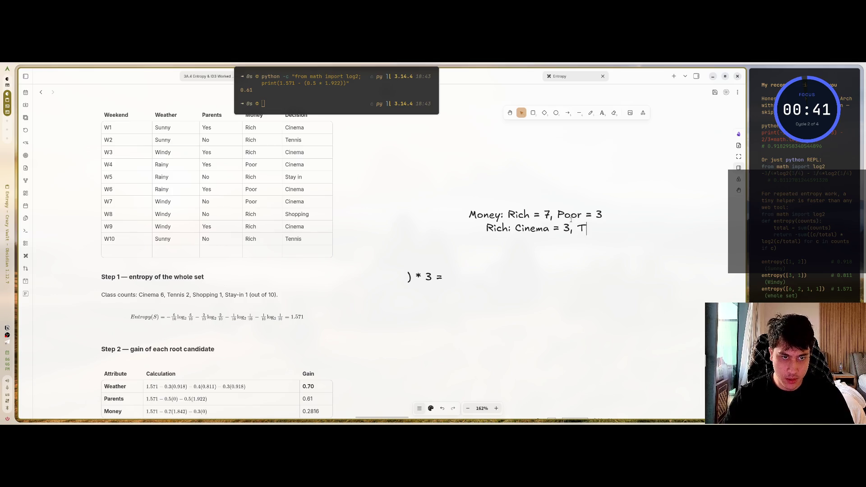
pyautogui.write('ennis =')
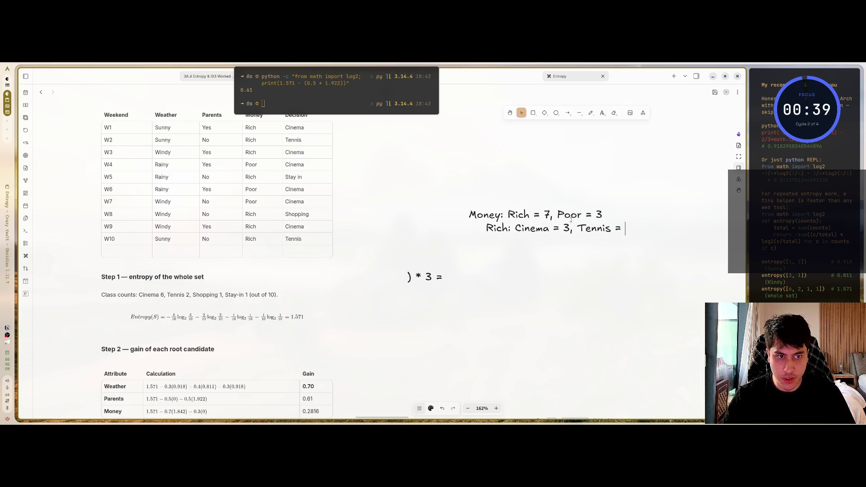
# - Check the W2 and W10 Rich/Tennis table rows, then enter Tennis = 2 and begin 'Stay in ='
pyautogui.moveTo(205, 139)
pyautogui.mouseDown()
pyautogui.moveTo(302, 140)
pyautogui.moveTo(253, 140)
pyautogui.mouseUp()
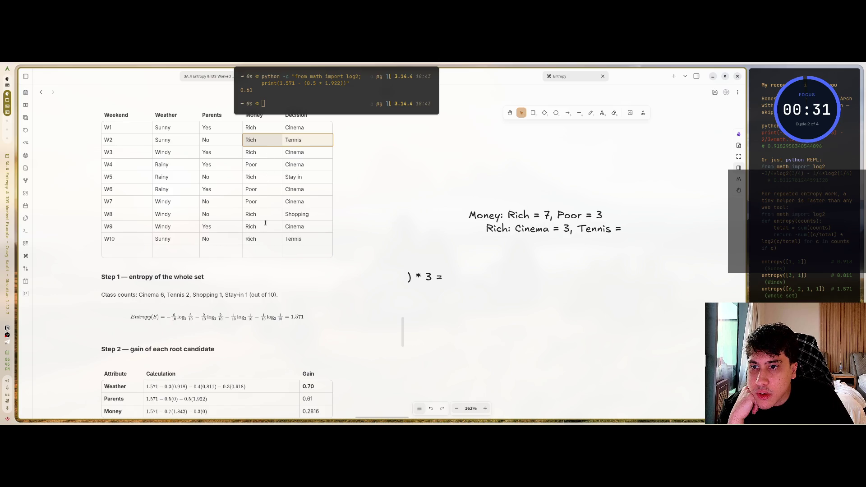
pyautogui.moveTo(249, 239); pyautogui.dragTo(294, 240)
pyautogui.click(618, 229)
pyautogui.doubleClick(620, 229)
pyautogui.write('2,')
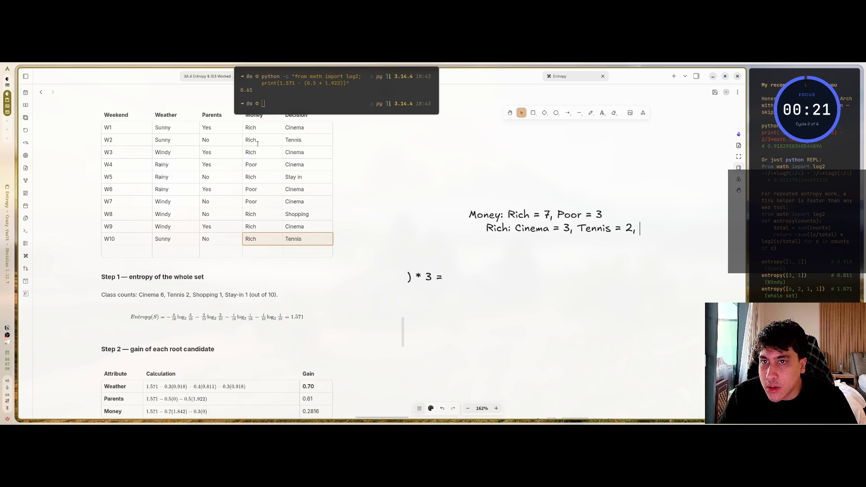
pyautogui.write('Stay in =')
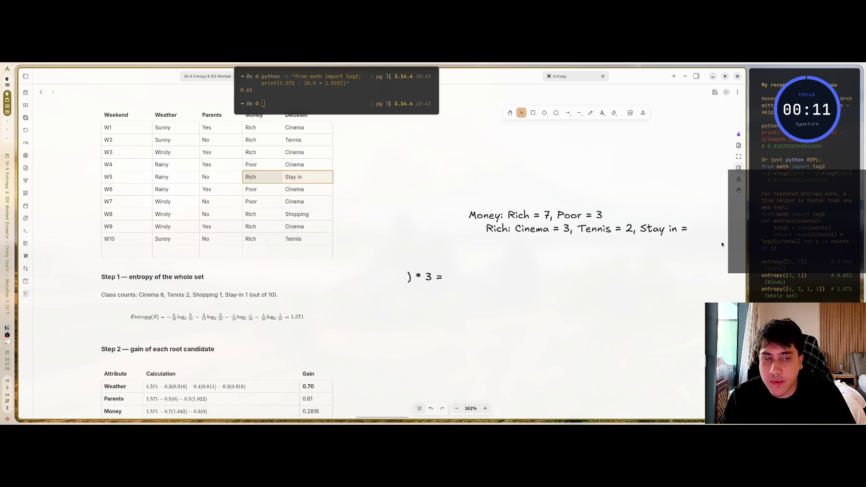
# - Complete the Rich line with Stay in = 1 and Shopping = 1
pyautogui.doubleClick(686, 226)
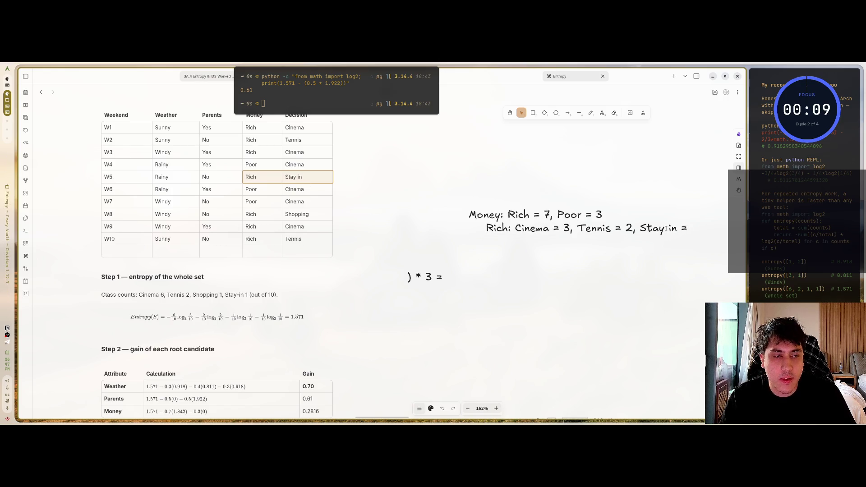
pyautogui.write(' 1')
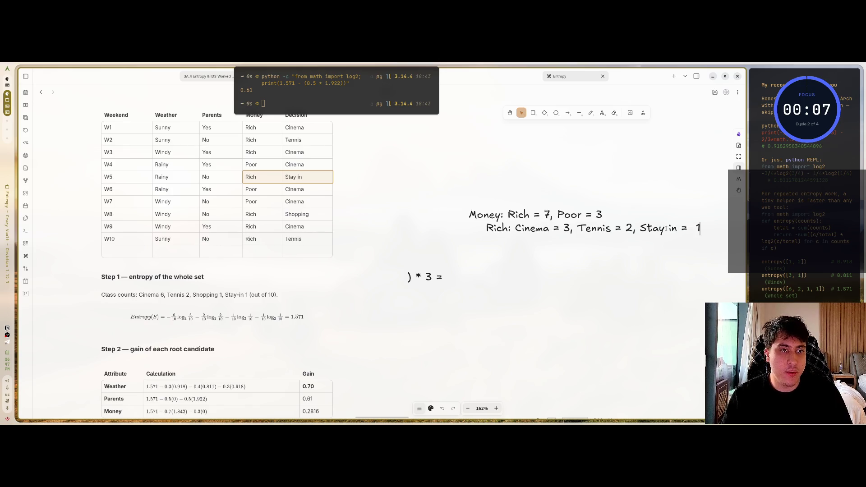
pyautogui.write('1')
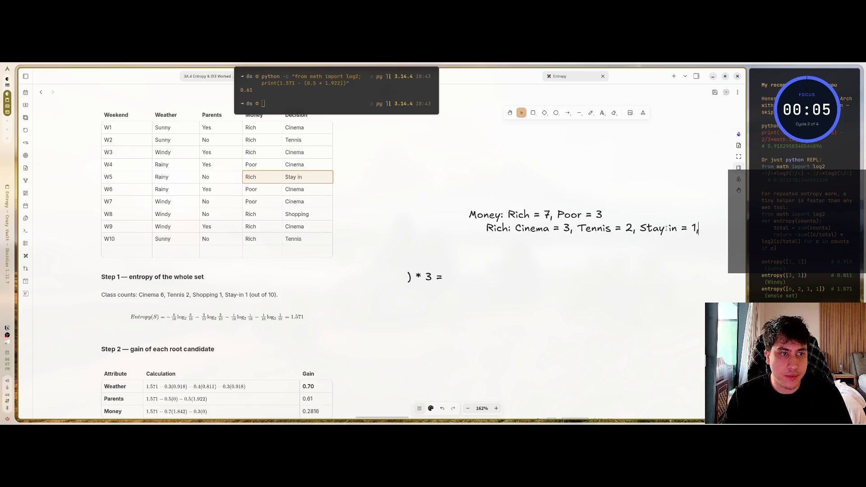
pyautogui.doubleClick(402, 331)
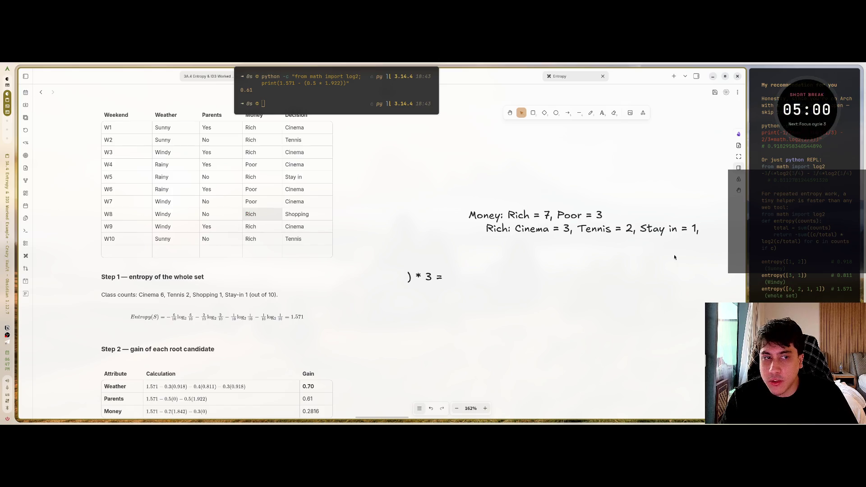
pyautogui.doubleClick(699, 228)
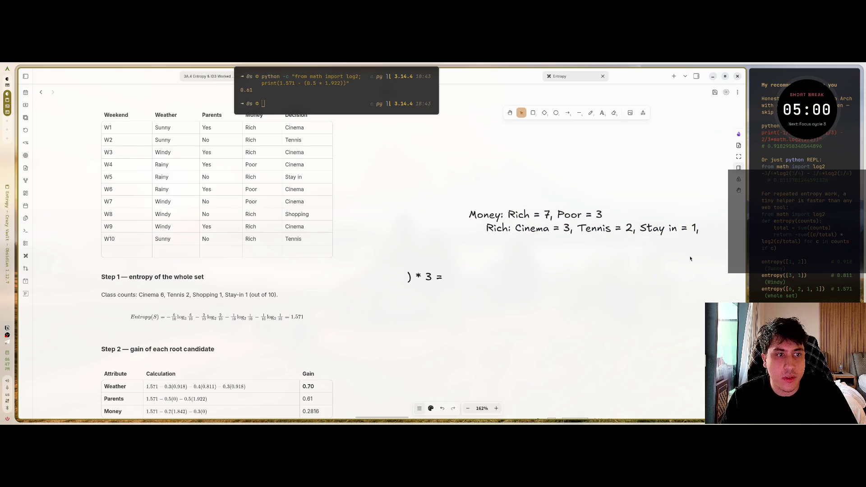
pyautogui.write(' S')
pyautogui.write('h')
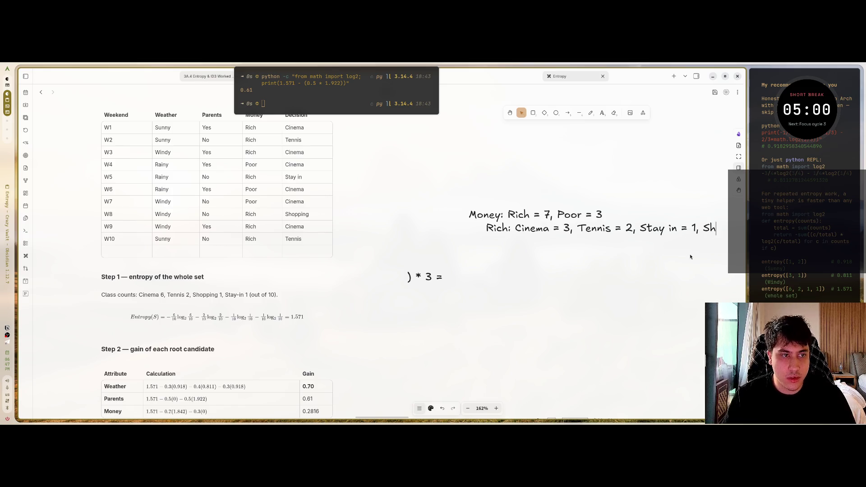
pyautogui.write('opping = 1')
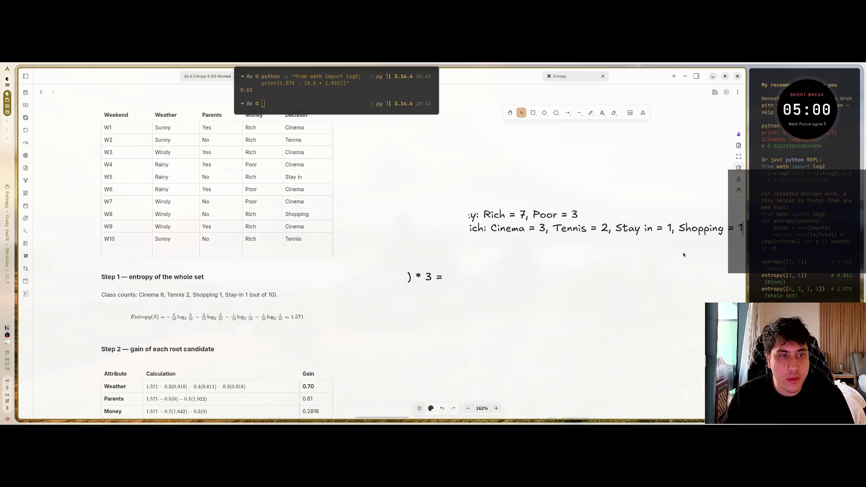
# - Finish editing the Rich counts text and start the five-minute short-break Pomodoro timer
pyautogui.scroll(-2, 683, 255)
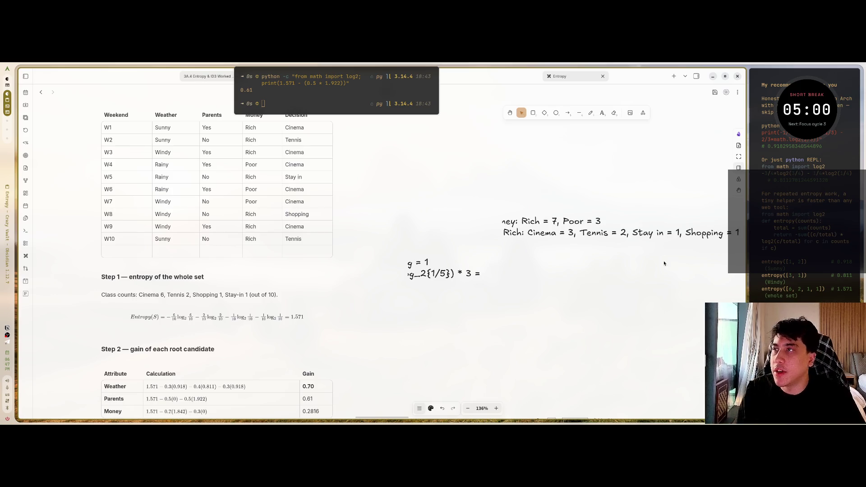
pyautogui.press('Escape')
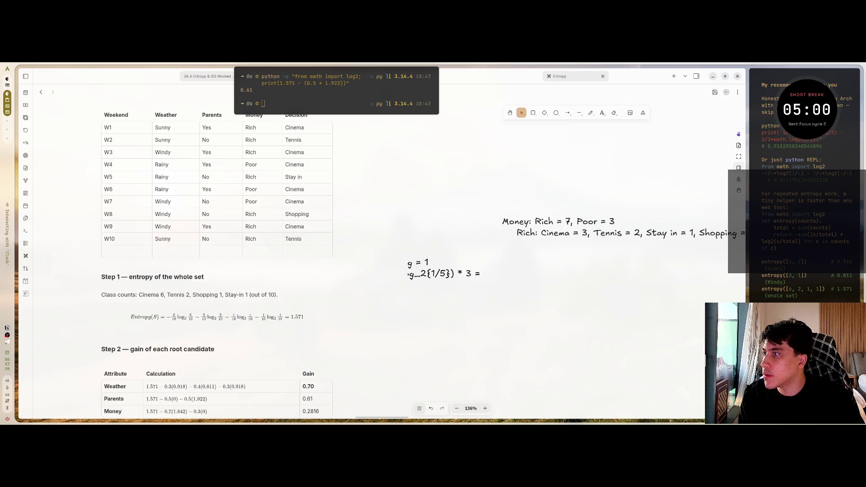
pyautogui.doubleClick(821, 110)
pyautogui.click(718, 150)
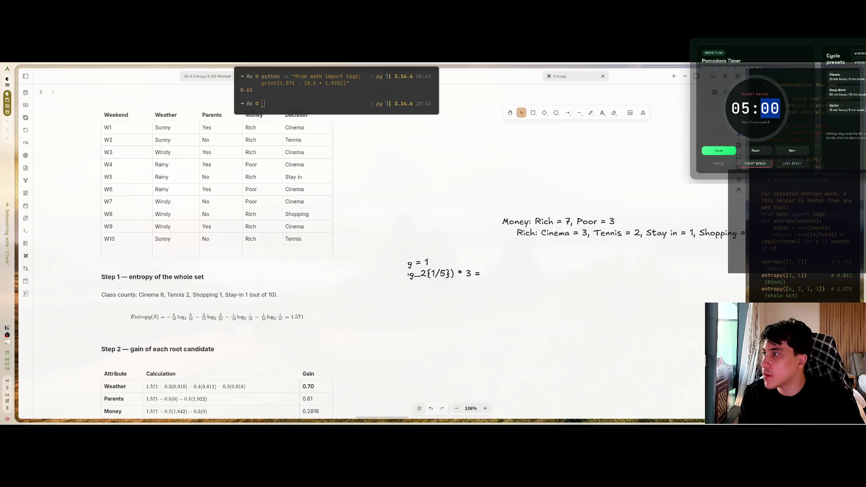
pyautogui.press('Escape')
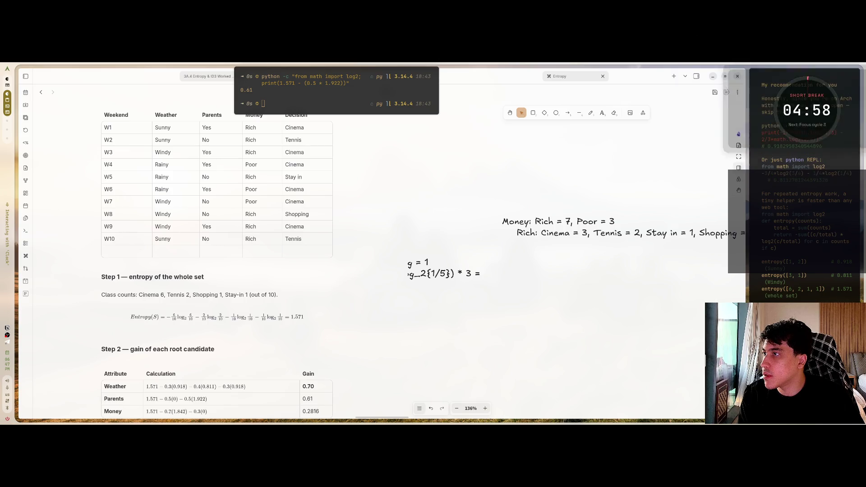